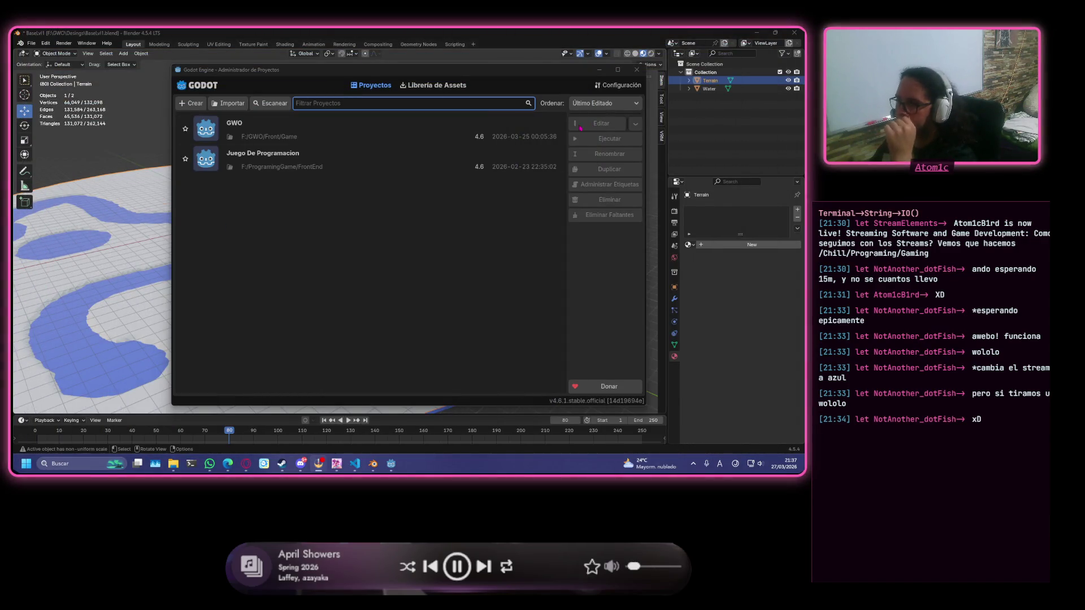
Open the GWO project in Godot, then minimise the editor to get back to Blender.
double_click(347, 144)
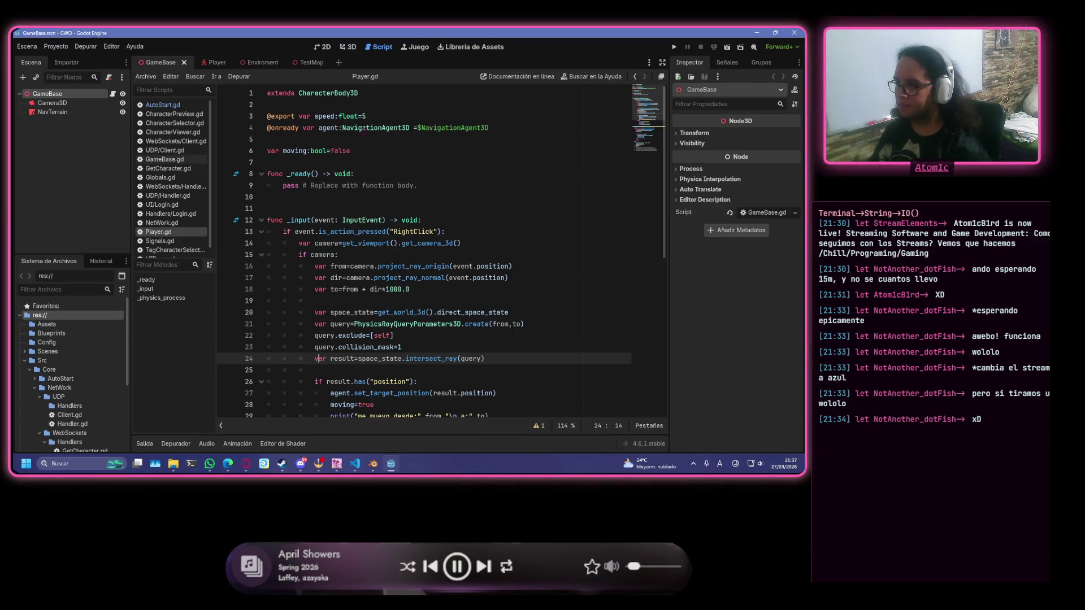
click(758, 33)
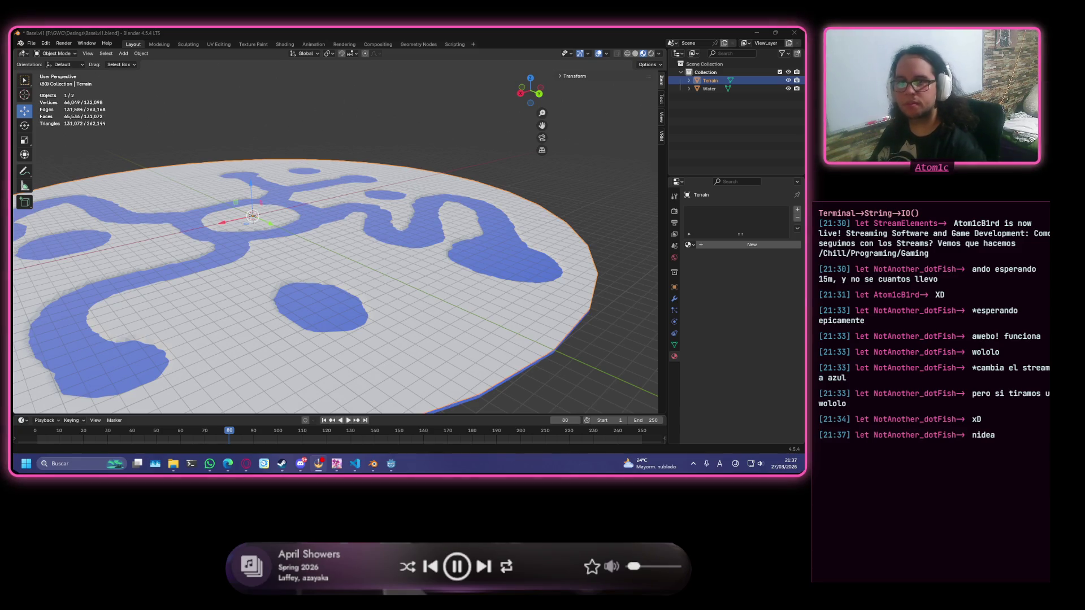
scroll(492, 359, down, 3)
scroll(475, 327, up, 5)
mouse_move(460, 298)
middle_down()
mouse_move(271, 312)
mouse_move(150, 303)
mouse_move(351, 291)
mouse_move(602, 302)
middle_up()
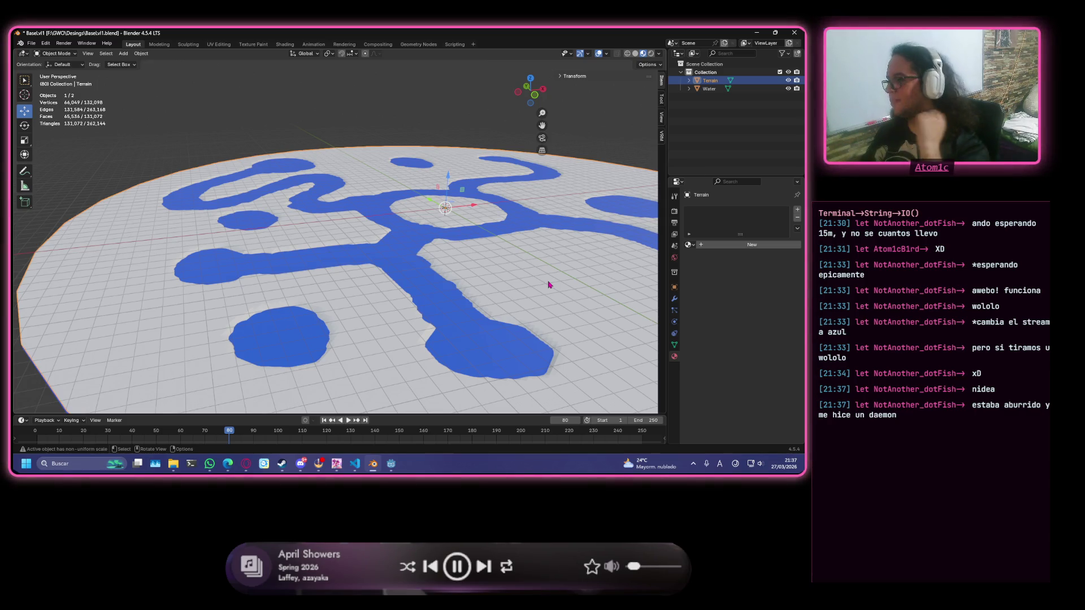
mouse_move(543, 282)
middle_down()
mouse_move(412, 272)
mouse_move(341, 283)
mouse_move(533, 298)
mouse_move(468, 284)
middle_up()
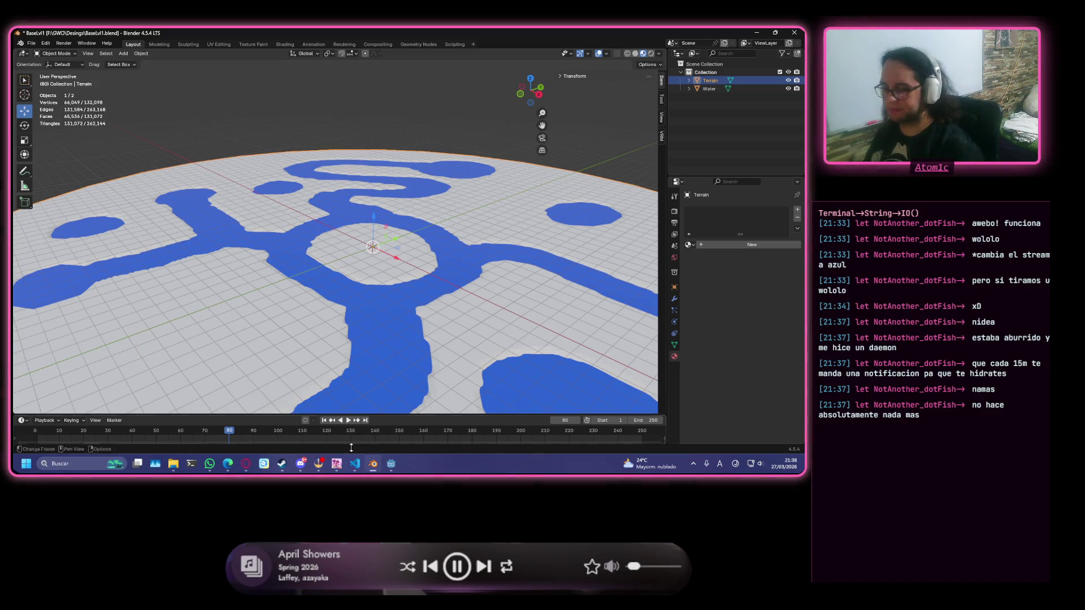
key(alt+Tab)
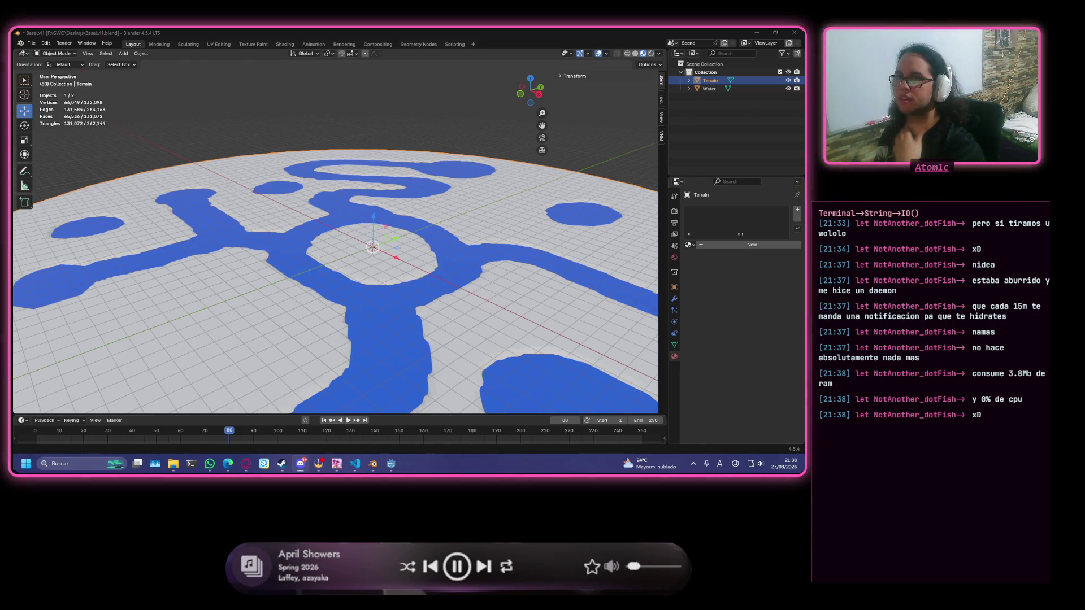
key(alt+Tab)
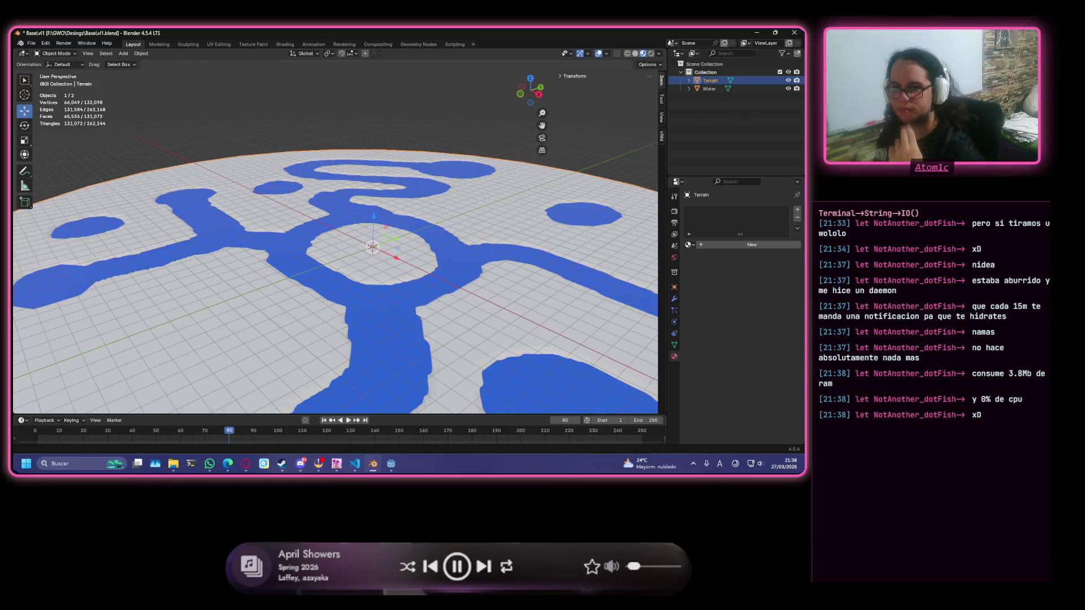
mouse_move(396, 265)
middle_down()
mouse_move(500, 253)
mouse_move(490, 254)
middle_up()
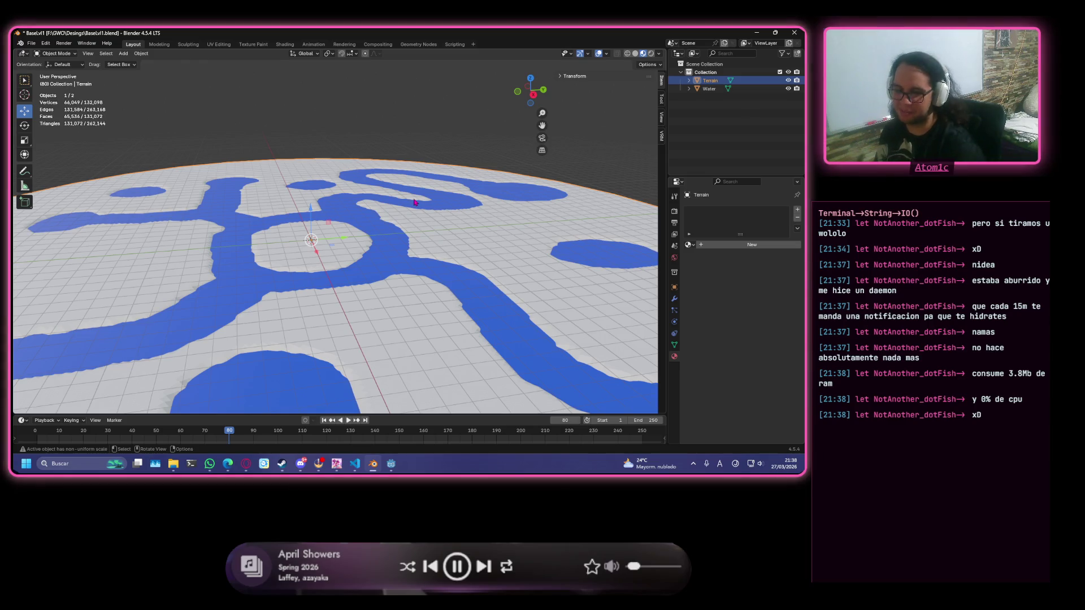
mouse_move(428, 215)
middle_down()
mouse_move(177, 204)
mouse_move(76, 218)
mouse_move(315, 229)
mouse_move(277, 205)
middle_up()
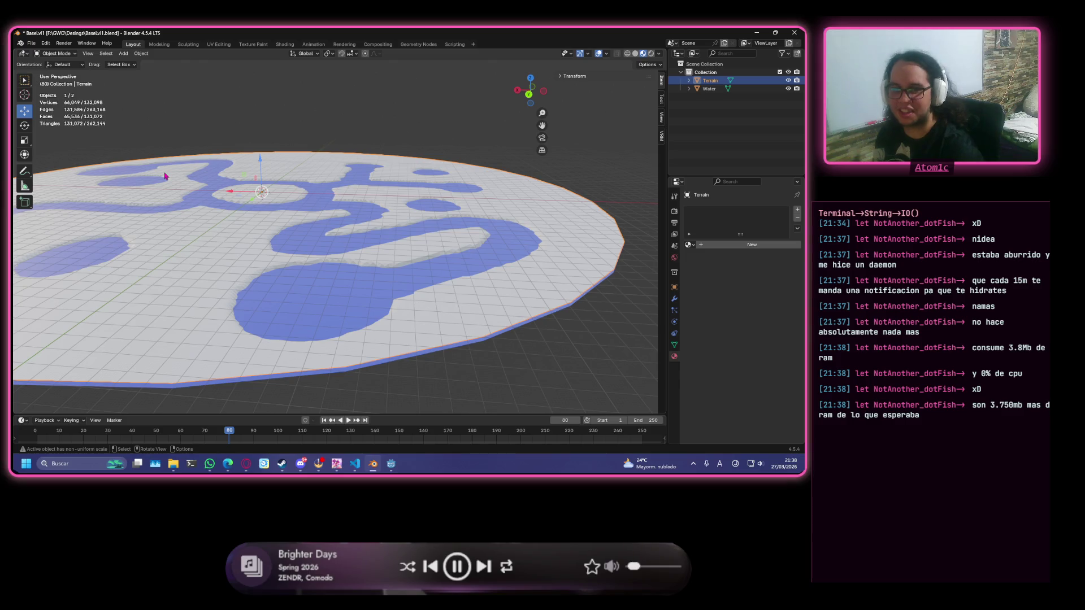
mouse_move(440, 213)
middle_down()
mouse_move(111, 191)
mouse_move(214, 186)
mouse_move(382, 208)
mouse_move(559, 201)
mouse_move(41, 208)
mouse_move(497, 194)
mouse_move(218, 192)
mouse_move(447, 221)
mouse_move(458, 209)
mouse_move(437, 195)
mouse_move(606, 203)
middle_up()
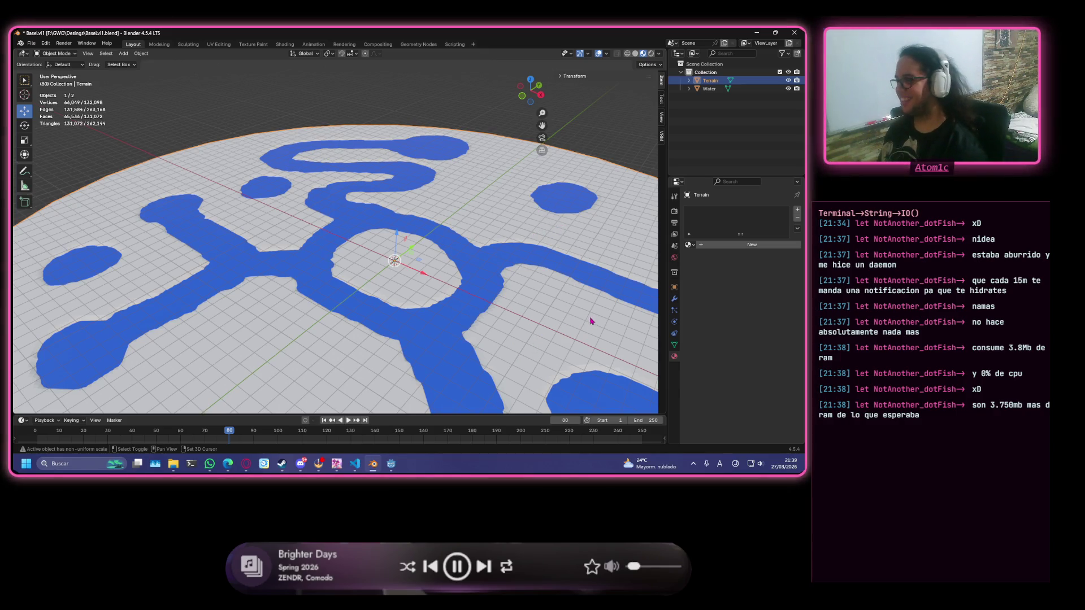
scroll(591, 321, down, 5)
scroll(474, 297, up, 5)
middle_drag(465, 305, 436, 286)
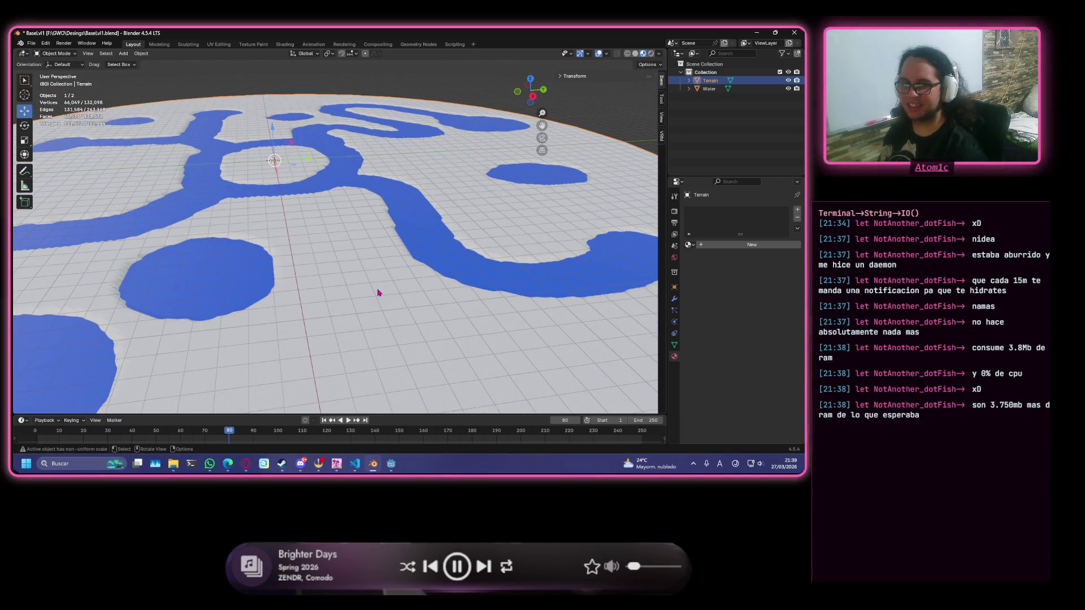
scroll(325, 374, down, 4)
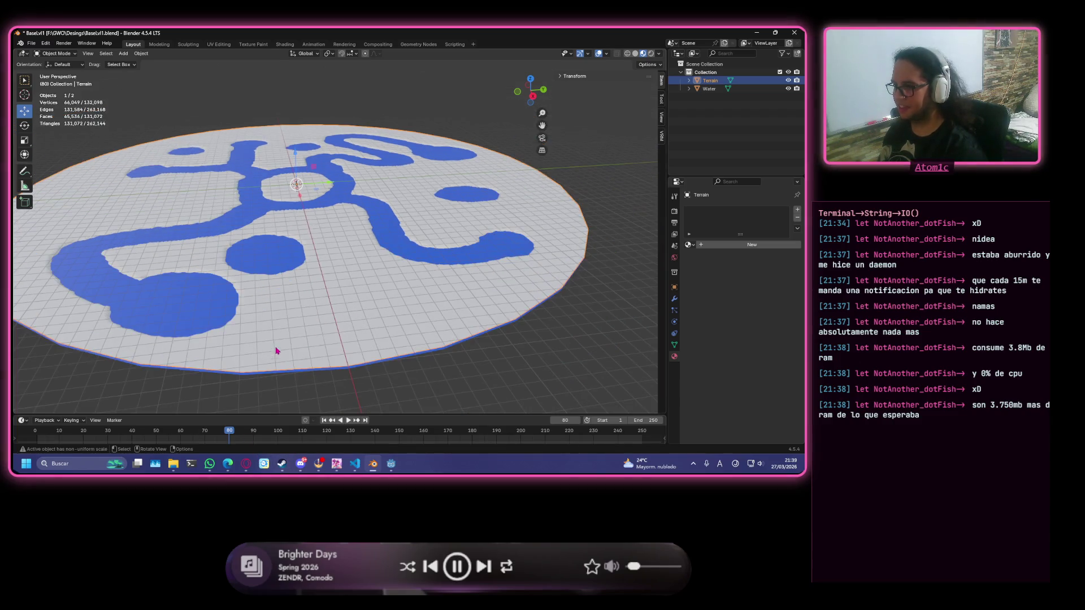
key(Tab)
key(Tab)
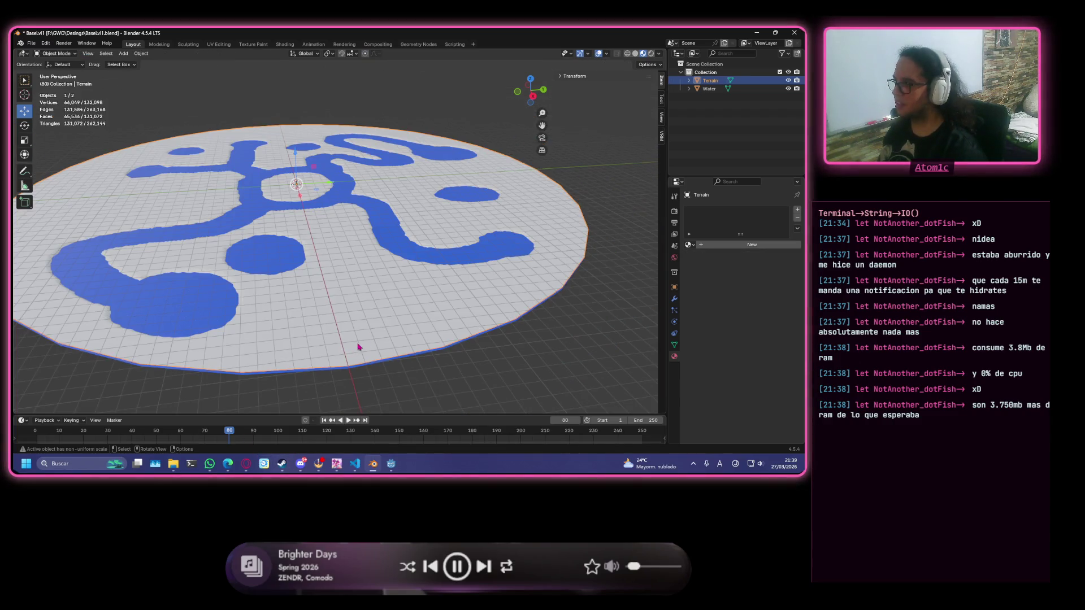
key(Tab)
Return to Blender and orbit and zoom around the terrain's dense vertex grid and raised blue channels.
key(alt+Tab)
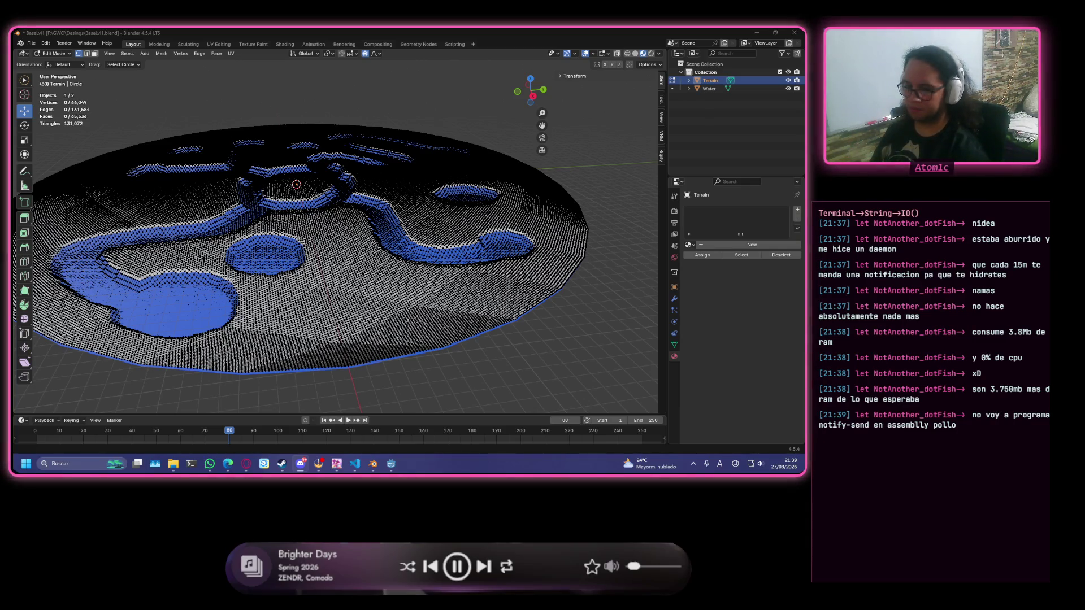
key(alt+Tab)
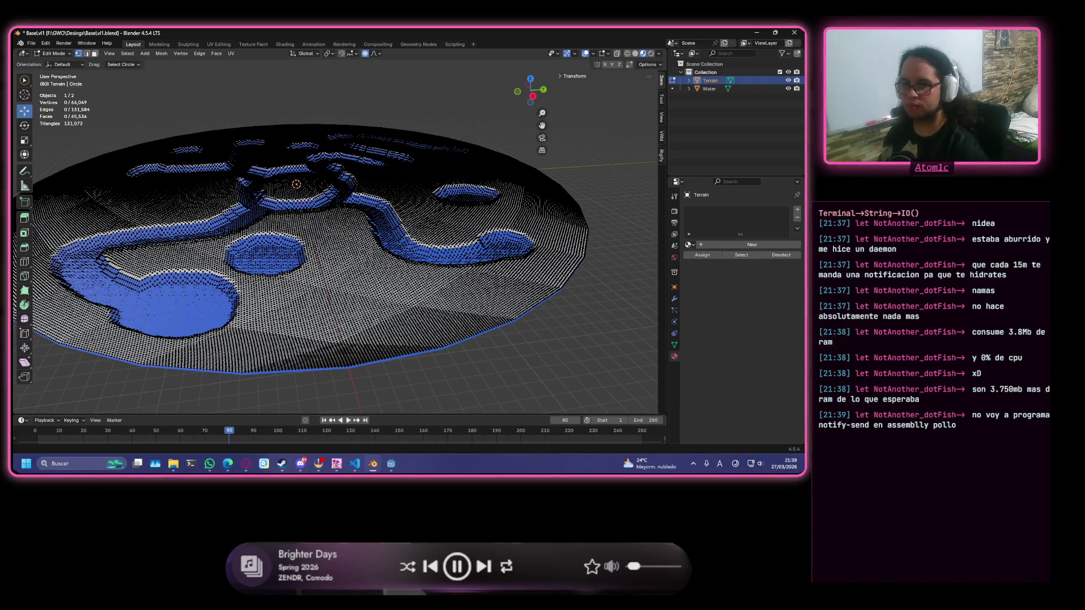
middle_drag(398, 297, 518, 336)
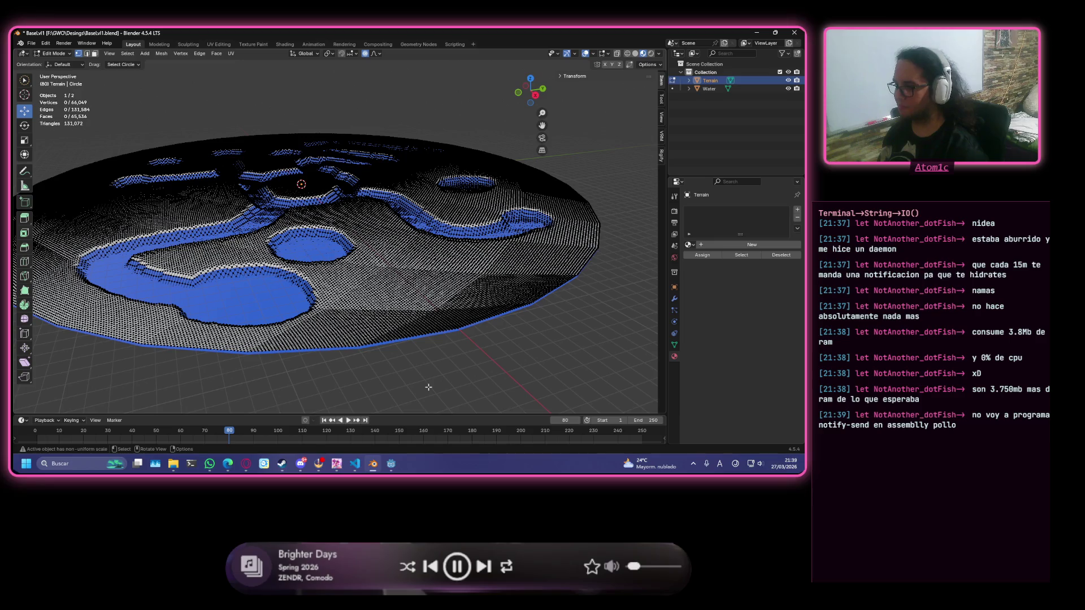
middle_drag(320, 304, 341, 351)
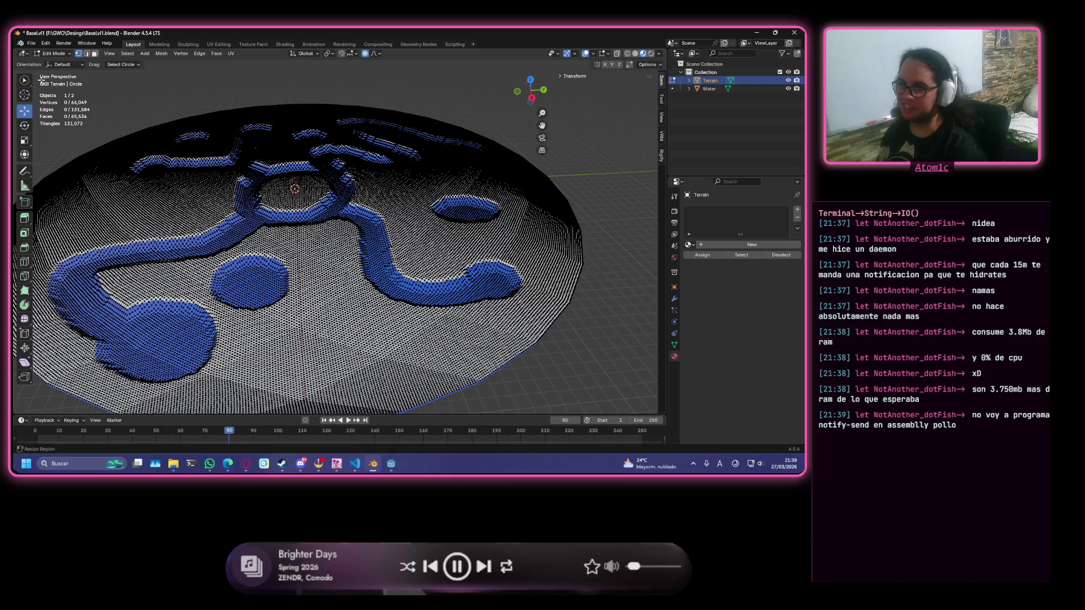
mouse_move(345, 251)
middle_down()
mouse_move(519, 254)
mouse_move(486, 277)
mouse_move(277, 232)
mouse_move(322, 254)
mouse_move(423, 230)
mouse_move(262, 234)
mouse_move(350, 244)
mouse_move(347, 223)
mouse_move(293, 195)
middle_up()
scroll(486, 277, up, 5)
scroll(278, 233, down, 5)
scroll(277, 233, up, 6)
scroll(390, 247, up, 3)
scroll(402, 250, down, 3)
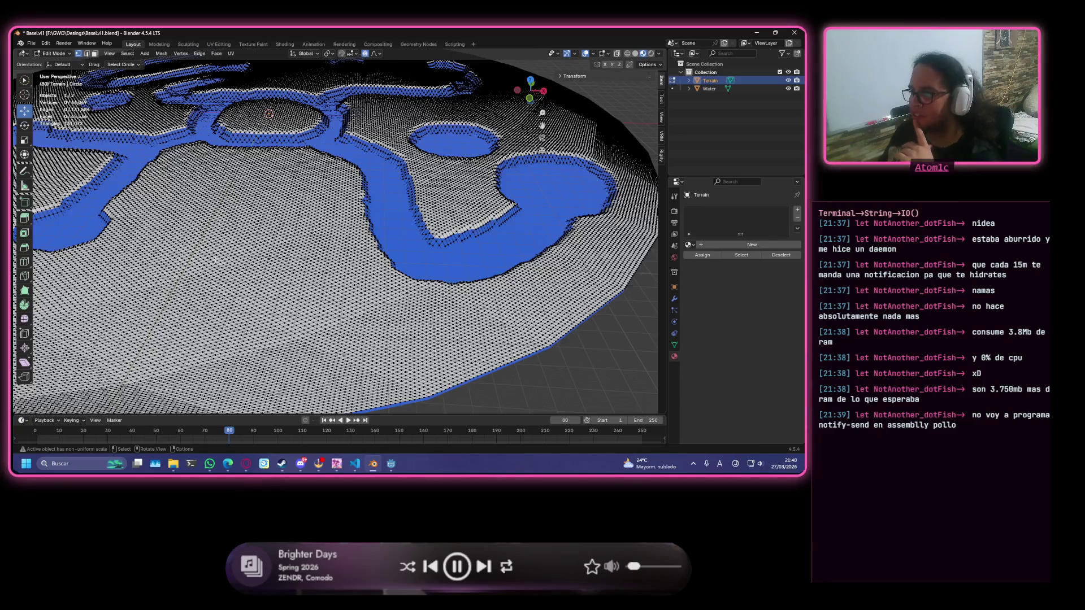
mouse_move(211, 257)
middle_down()
mouse_move(225, 301)
mouse_move(377, 235)
middle_up()
scroll(225, 301, down, 3)
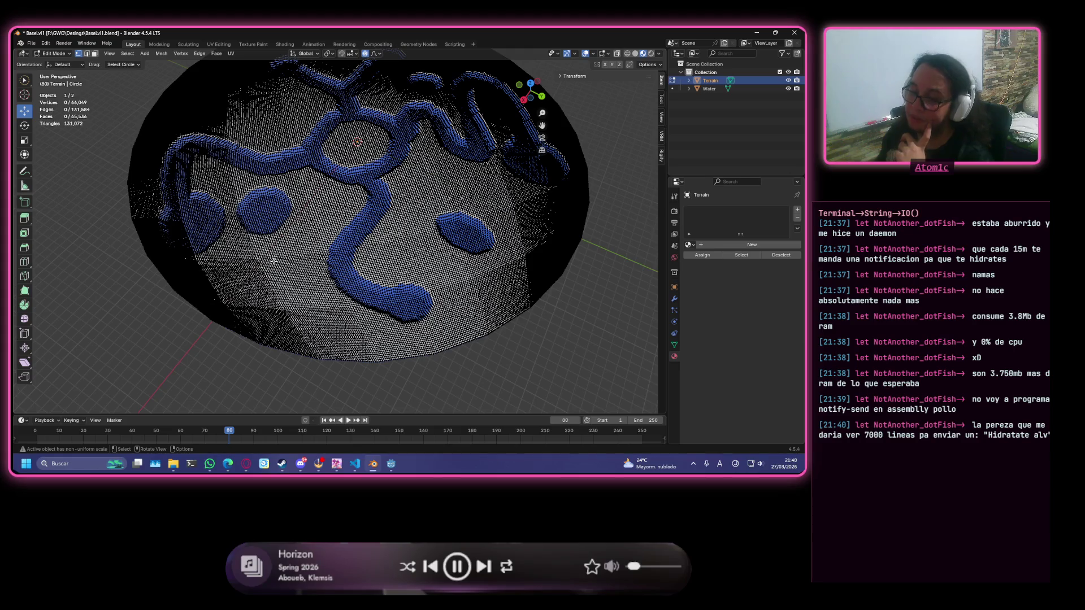
mouse_move(452, 272)
middle_down()
mouse_move(448, 304)
mouse_move(93, 296)
mouse_move(51, 286)
middle_up()
scroll(328, 147, up, 5)
mouse_move(328, 147)
middle_down()
mouse_move(422, 215)
mouse_move(404, 251)
mouse_move(531, 229)
middle_up()
middle_drag(659, 213, 456, 215)
scroll(456, 215, up, 3)
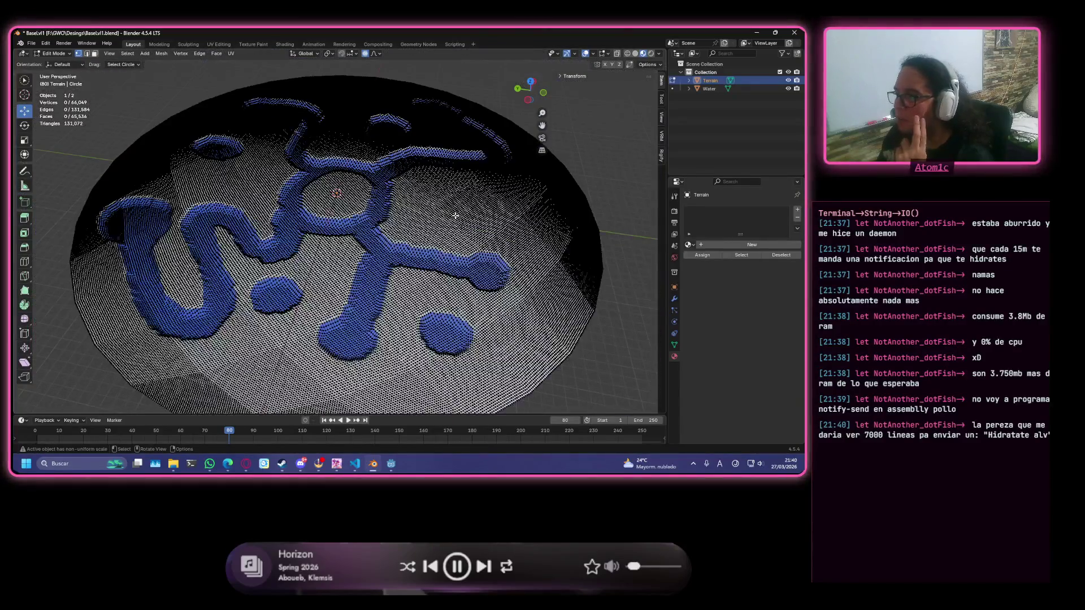
middle_drag(408, 293, 396, 324)
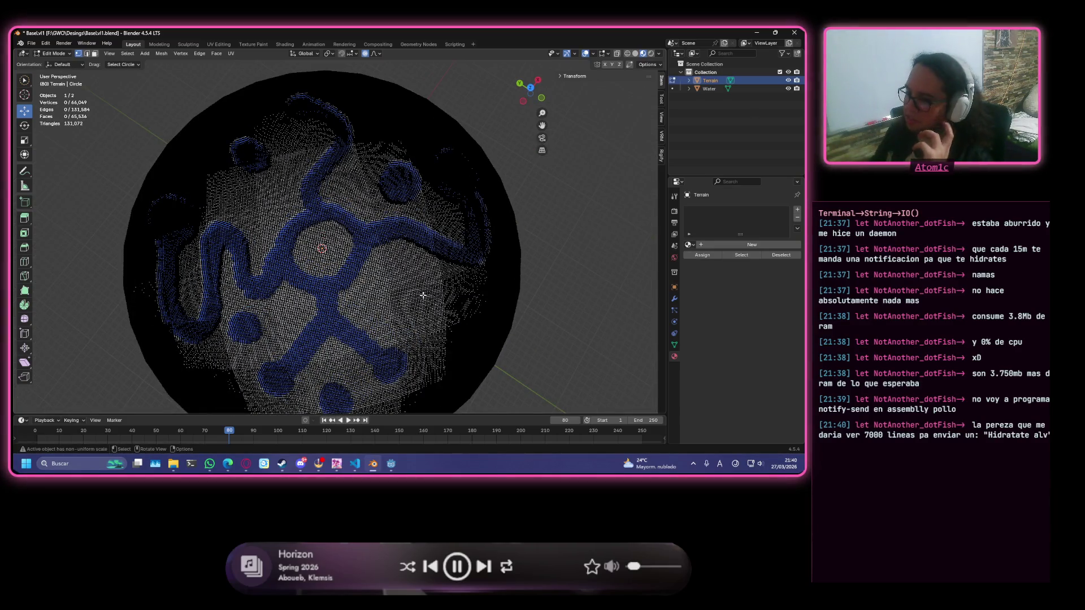
scroll(508, 247, up, 4)
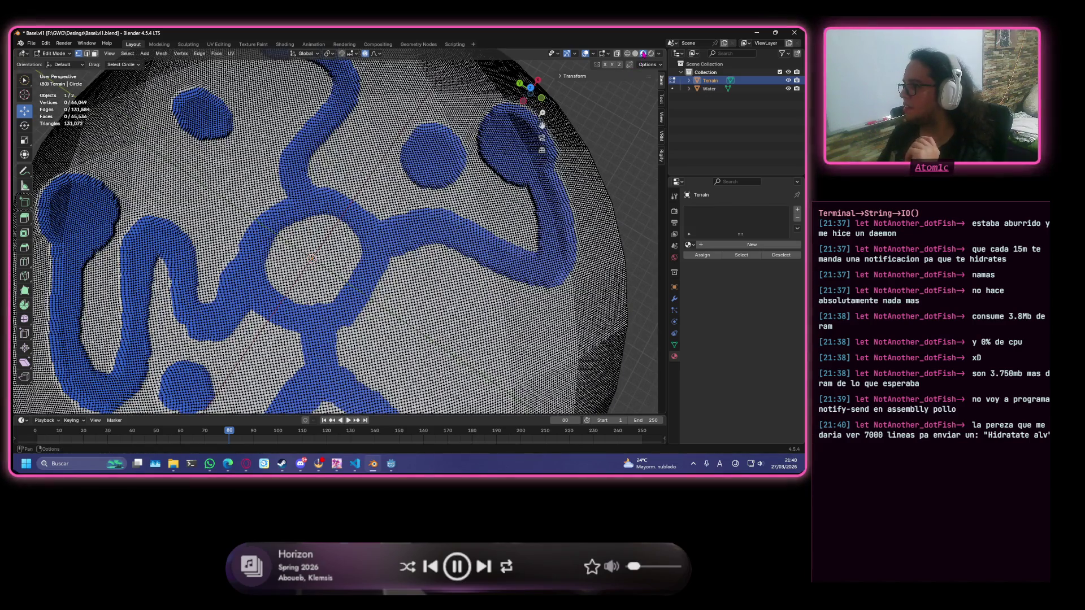
Switch the terrain back to Object Mode and orbit around the shaded disc to inspect its channels and pools.
key(Tab)
scroll(527, 188, down, 4)
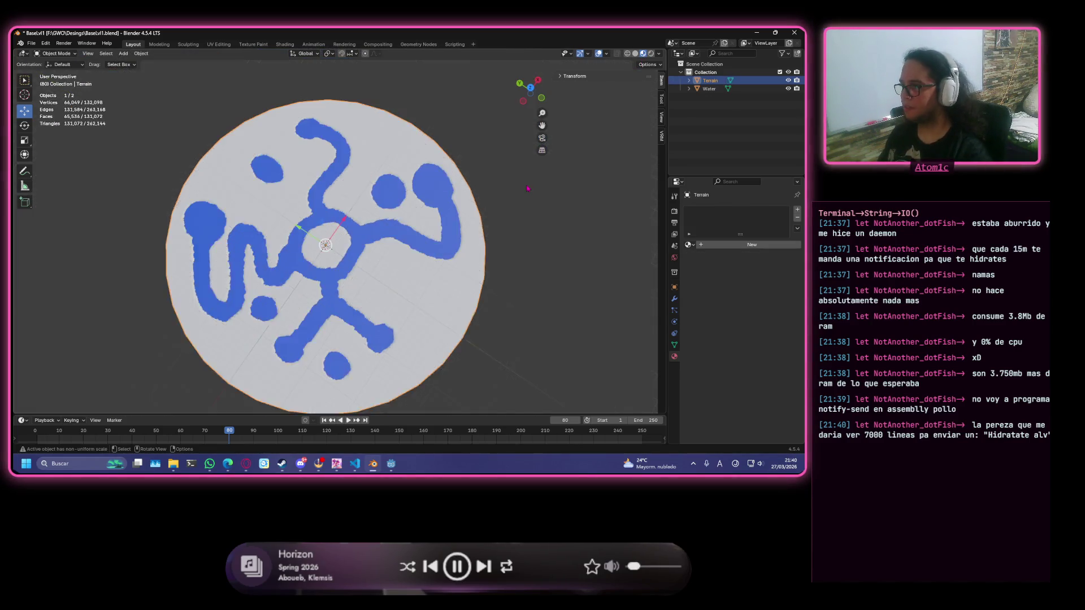
scroll(527, 188, up, 1)
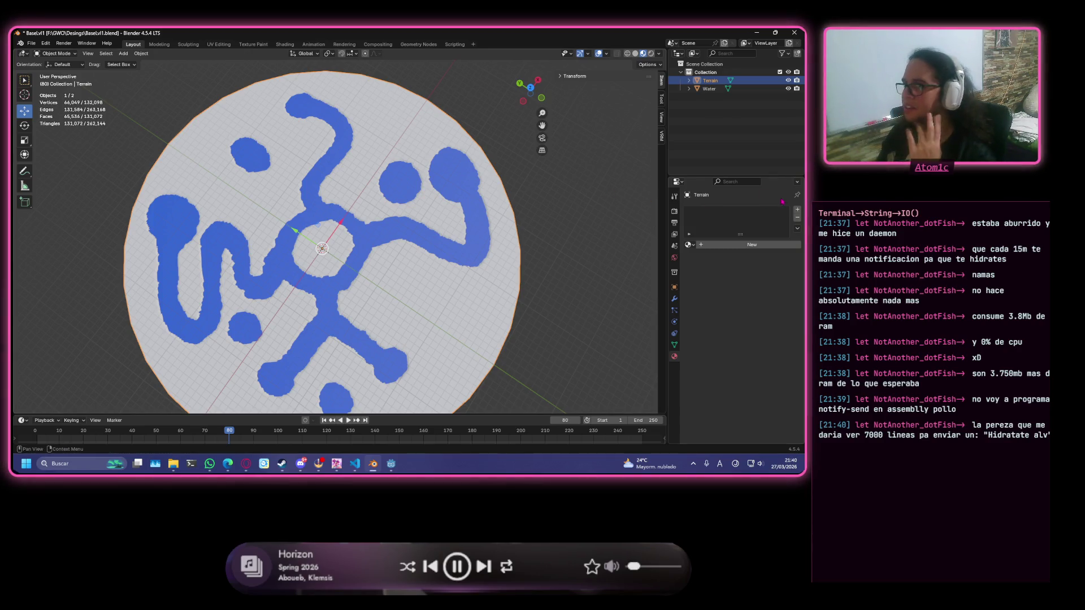
mouse_move(452, 226)
middle_down()
mouse_move(495, 237)
mouse_move(425, 212)
mouse_move(303, 232)
mouse_move(223, 205)
mouse_move(303, 212)
mouse_move(356, 248)
middle_up()
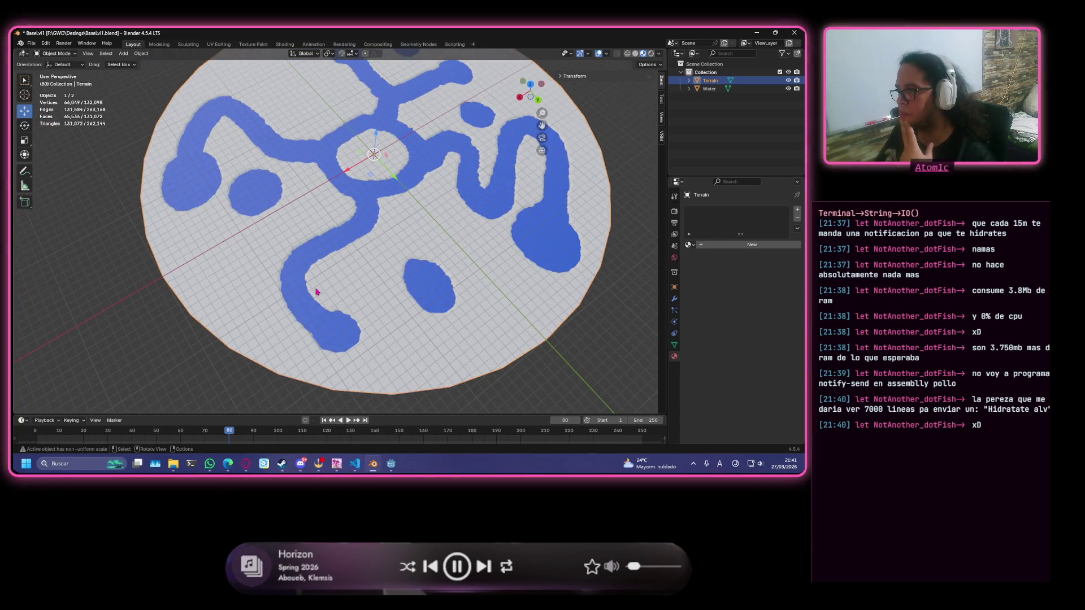
middle_drag(381, 301, 469, 298)
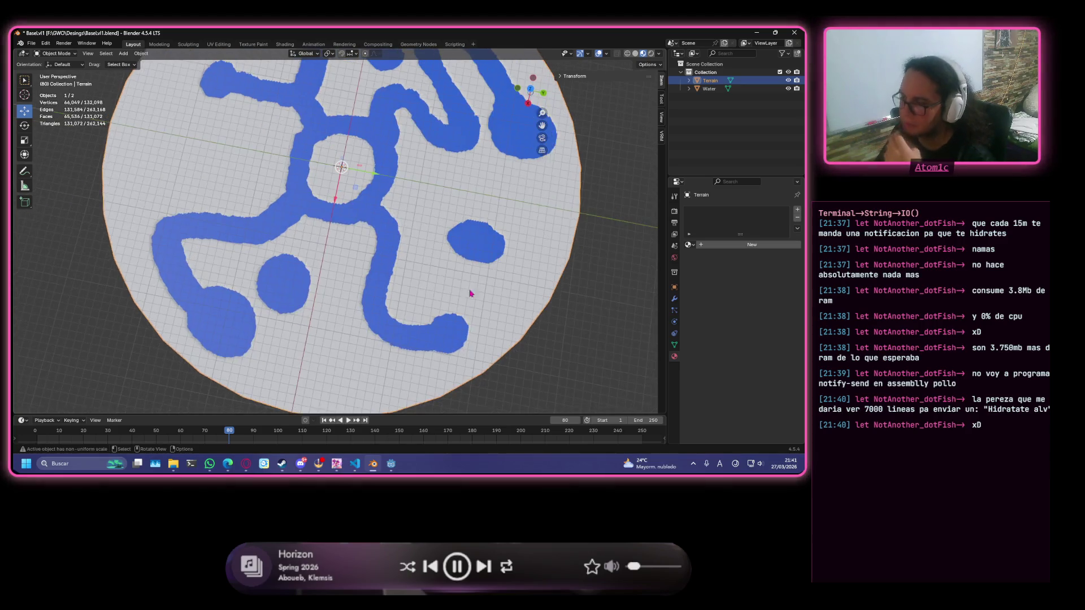
mouse_move(450, 257)
middle_down()
mouse_move(323, 104)
mouse_move(367, 158)
mouse_move(422, 194)
mouse_move(404, 257)
middle_up()
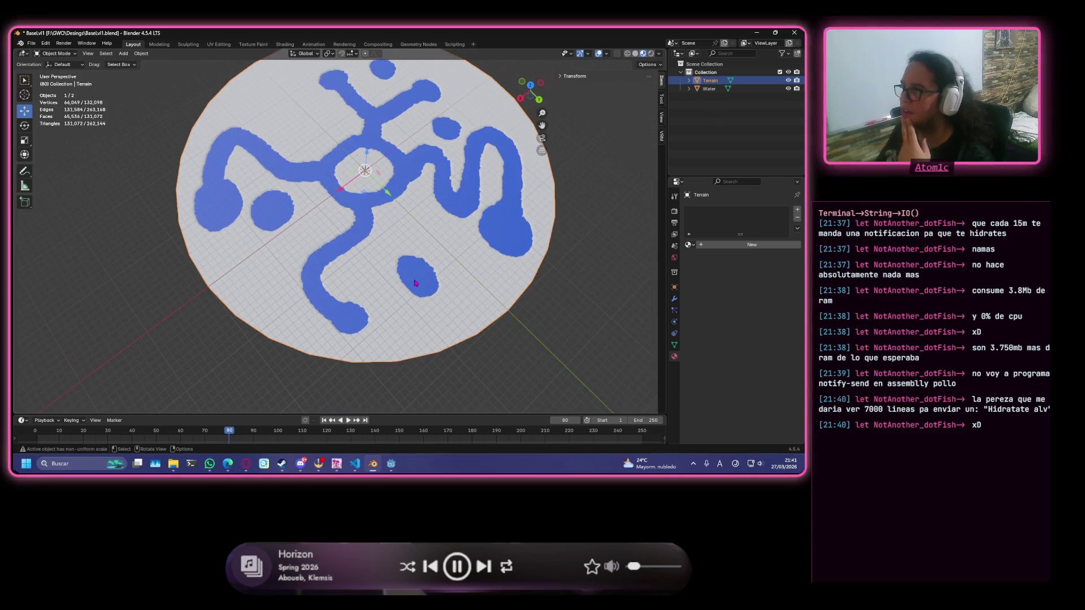
middle_drag(350, 280, 410, 270)
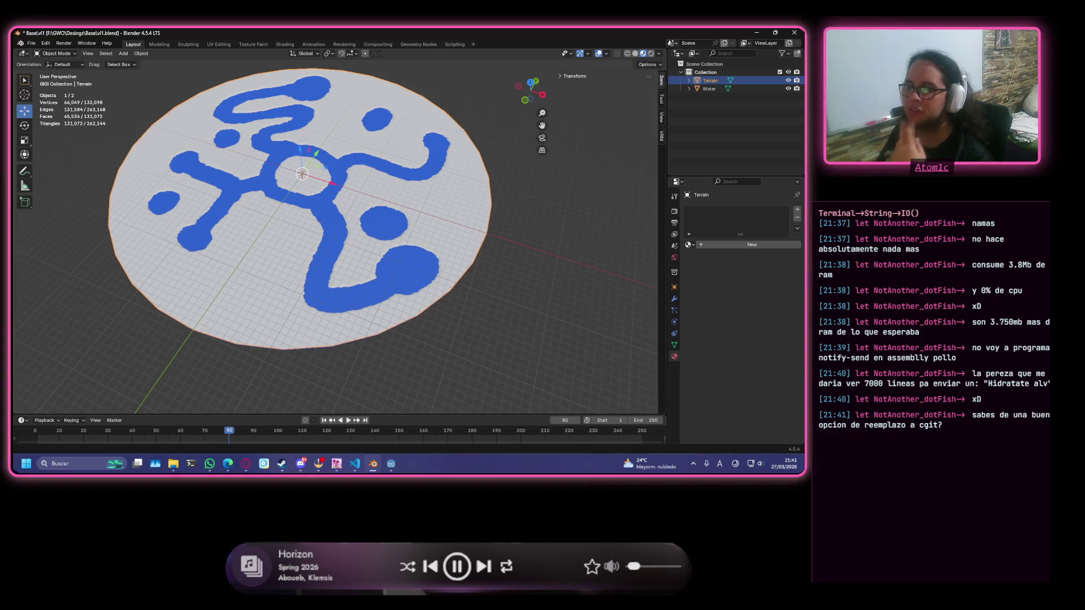
scroll(379, 165, up, 3)
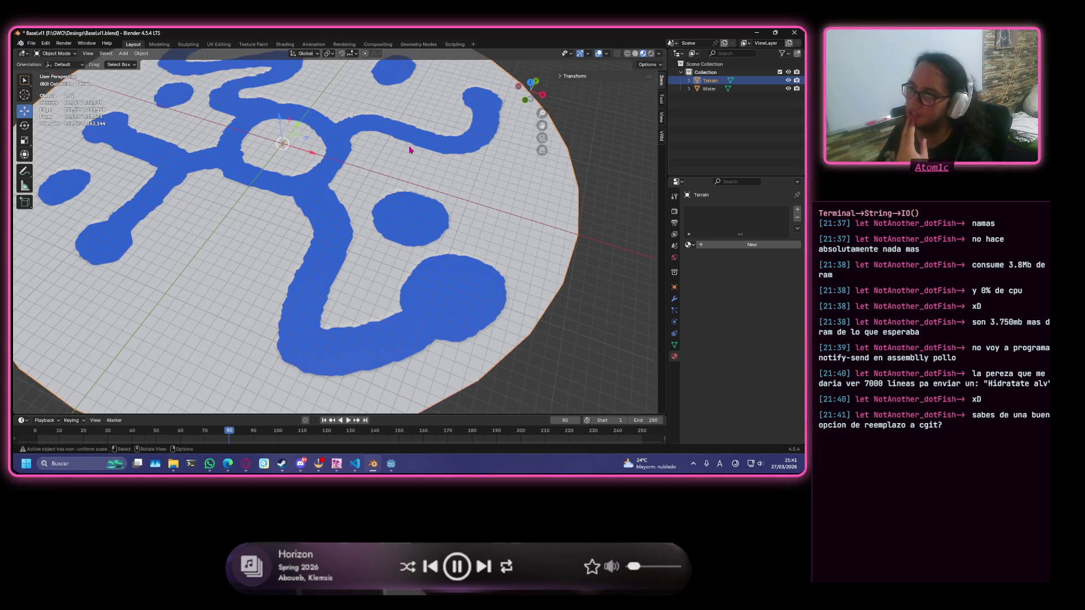
middle_drag(400, 153, 384, 161)
scroll(397, 146, down, 4)
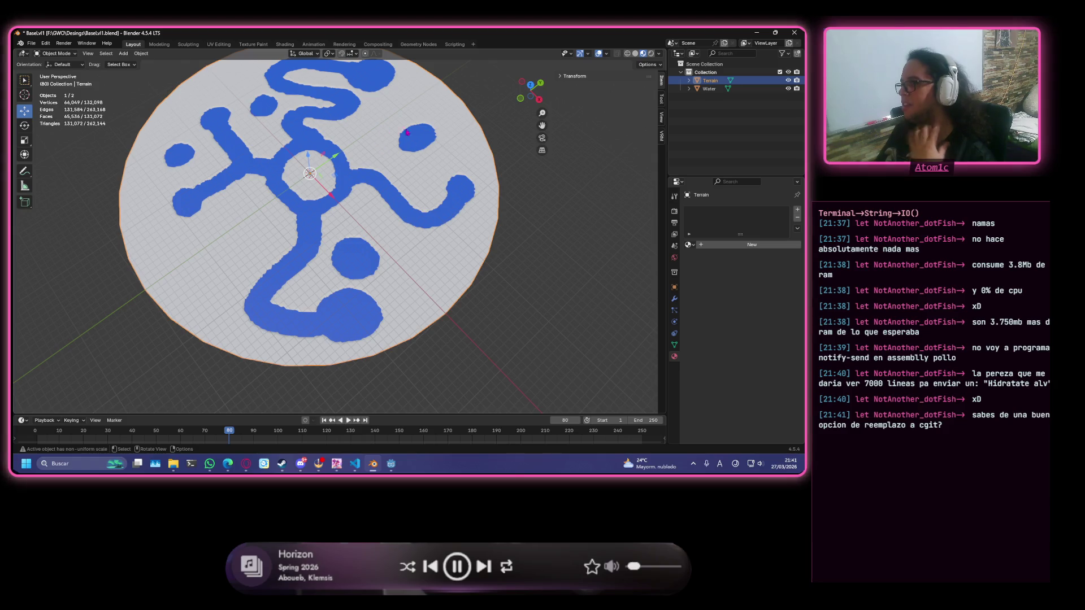
mouse_move(449, 170)
middle_down()
mouse_move(303, 169)
mouse_move(266, 262)
middle_up()
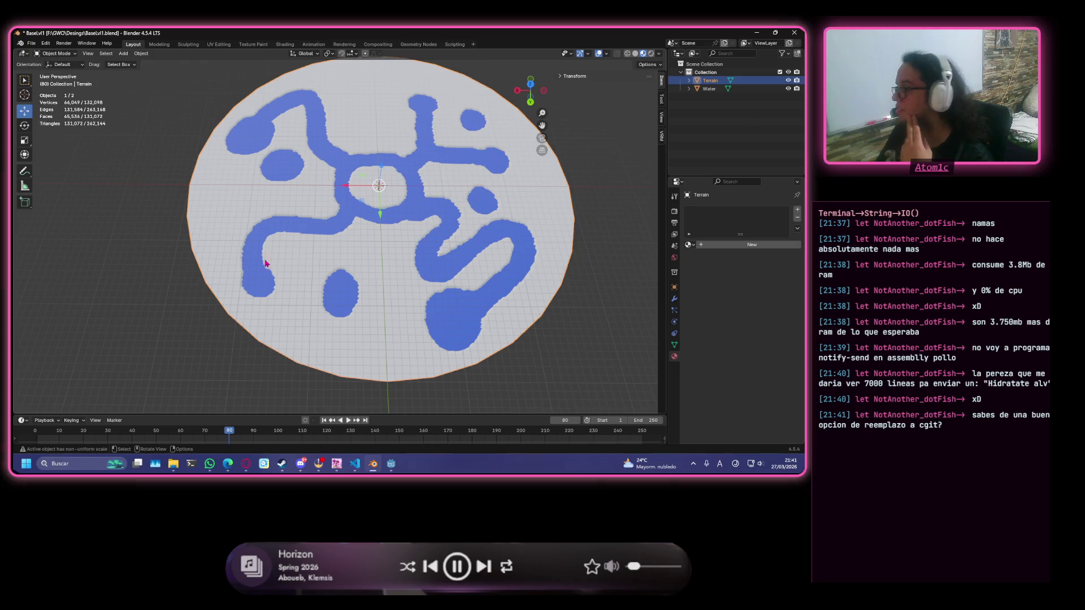
Rotate the view of the painted terrain disc once more, then switch over to the browser.
mouse_move(307, 255)
middle_down()
mouse_move(274, 248)
mouse_move(308, 236)
middle_up()
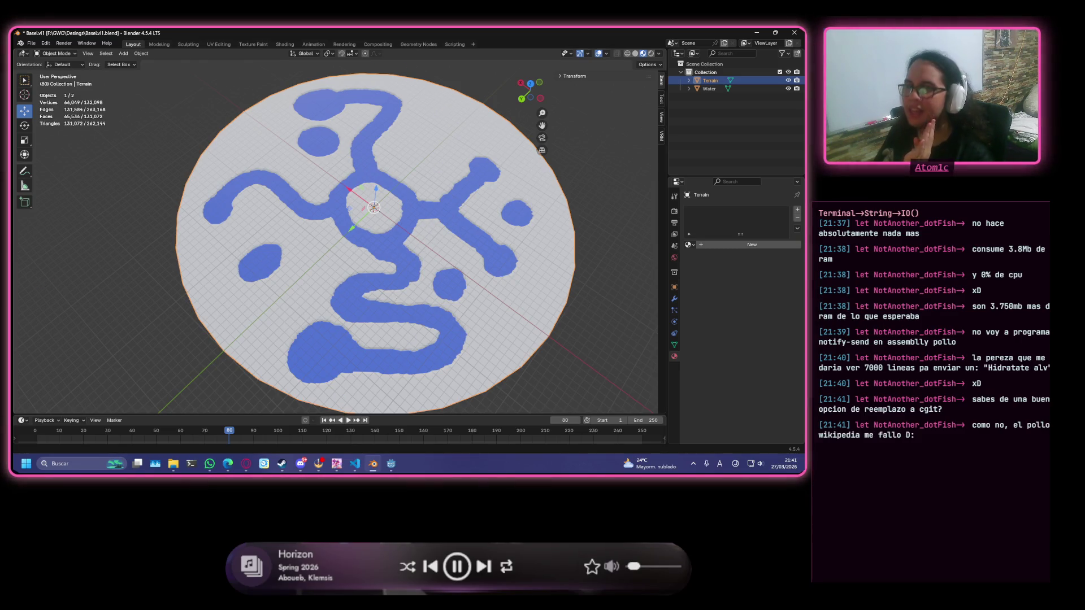
key(alt+Tab)
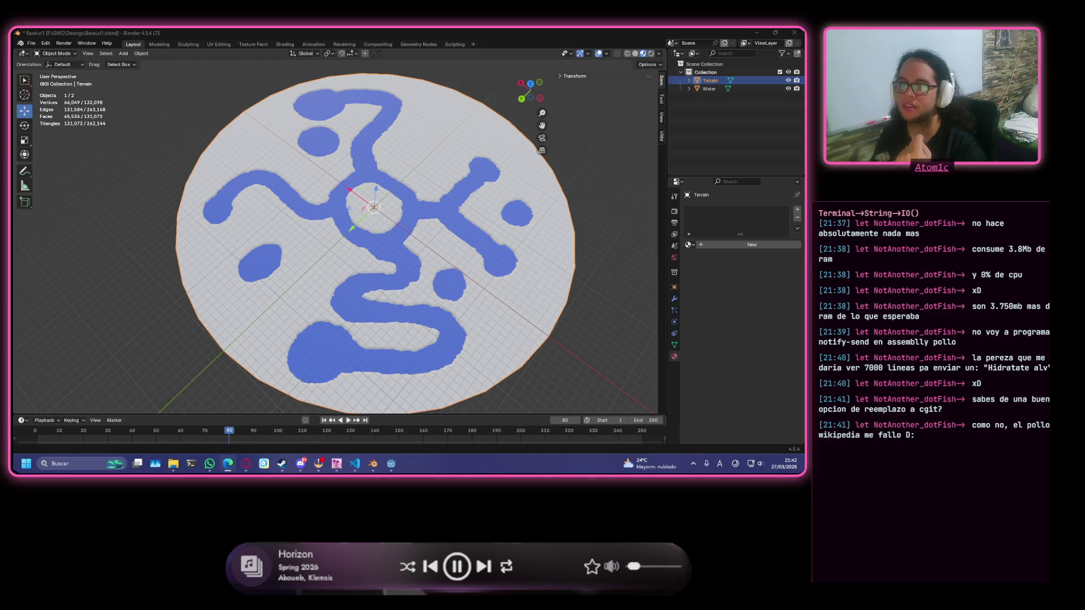
Bring up the MindMeister browser window and open a new quick-access tab beside the 'Habilidades' map.
mouse_move(246, 464)
click(318, 418)
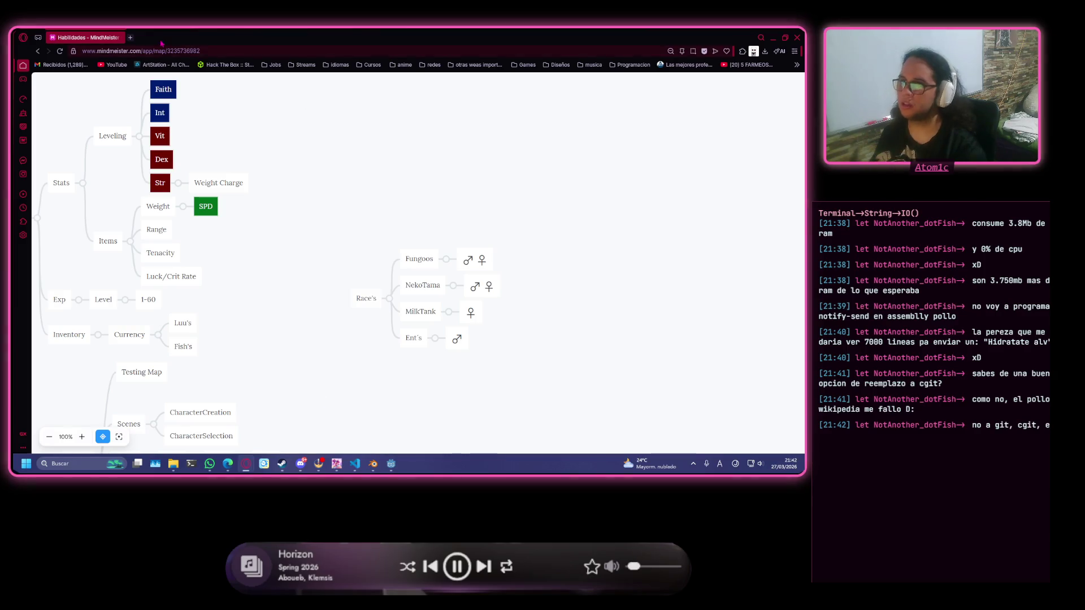
click(130, 37)
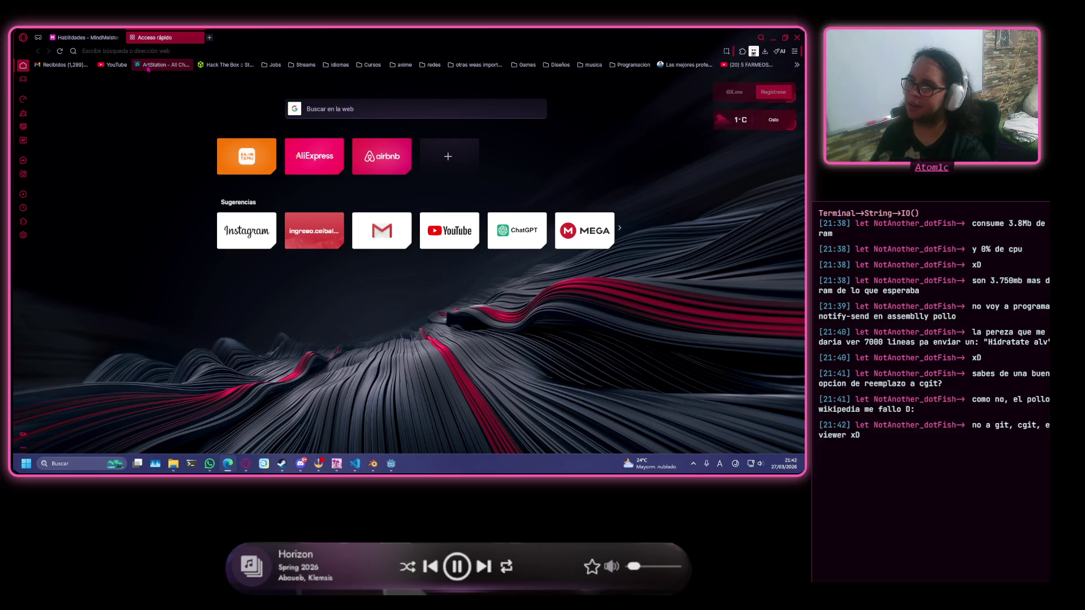
Search Google for 'parage', then refine the query to 'parage cgit alternative'.
text(parage)
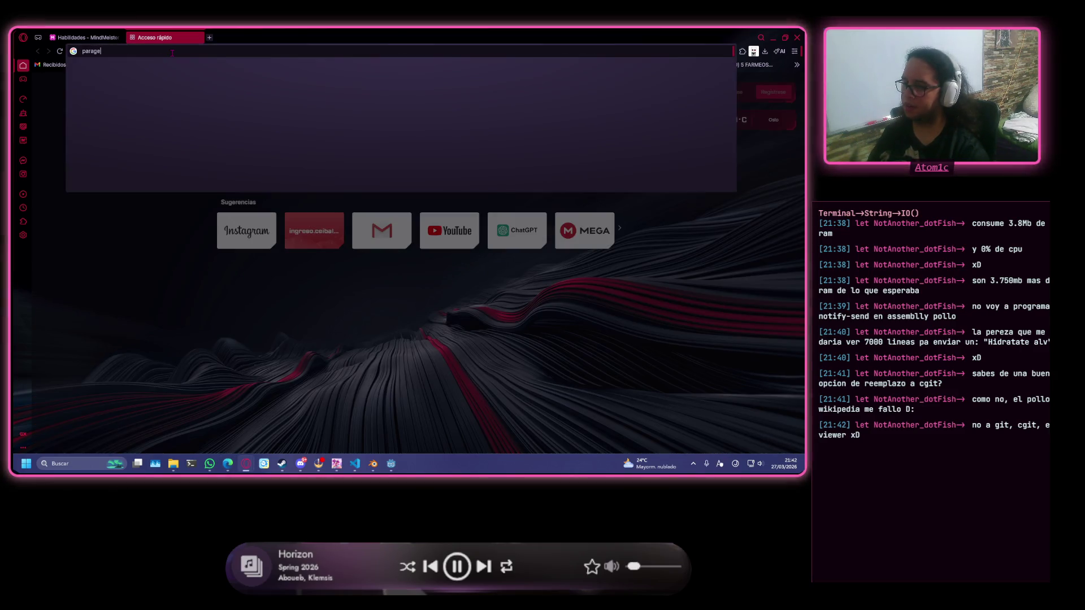
key(Return)
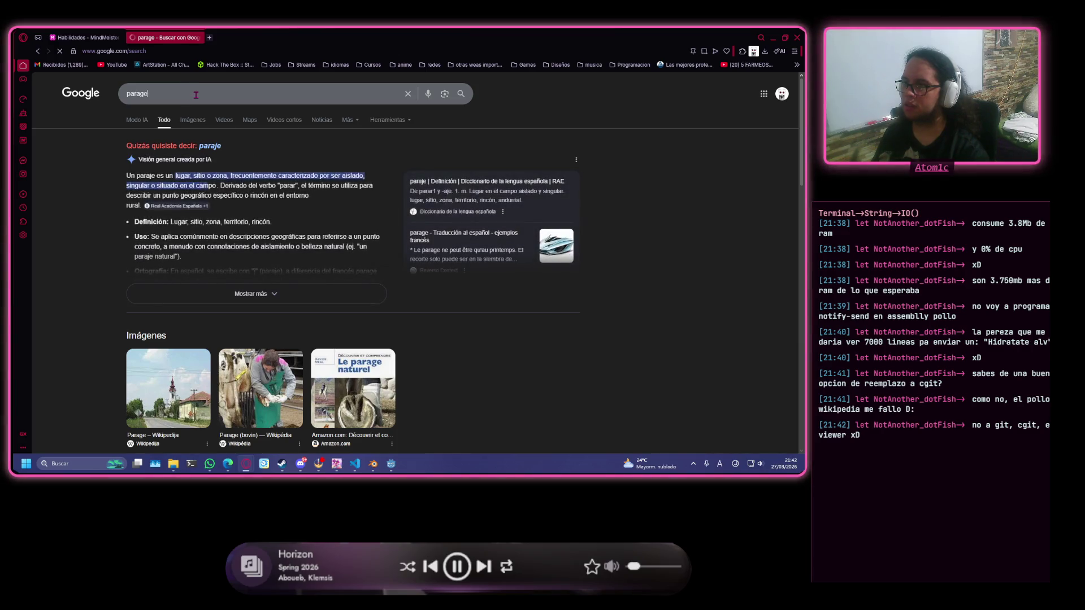
double_click(195, 95)
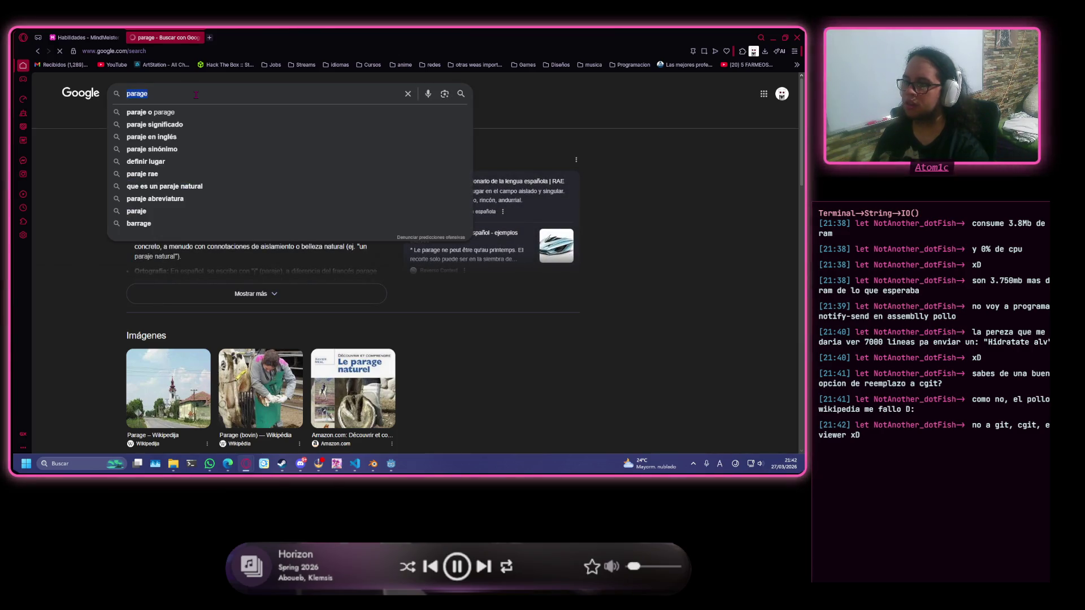
key(BackSpace)
text(parage cgit)
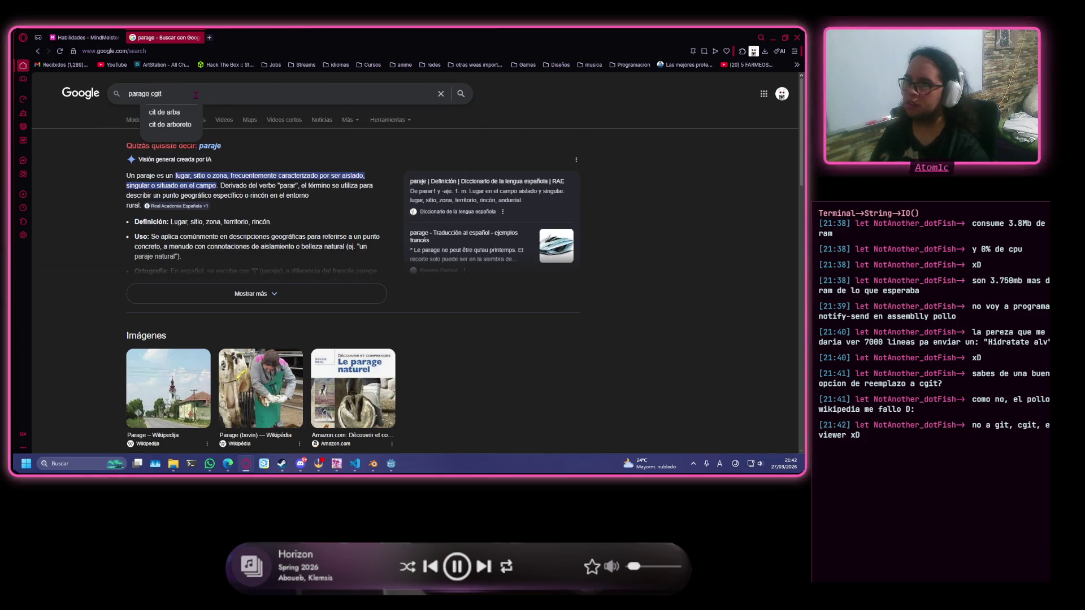
text( alt)
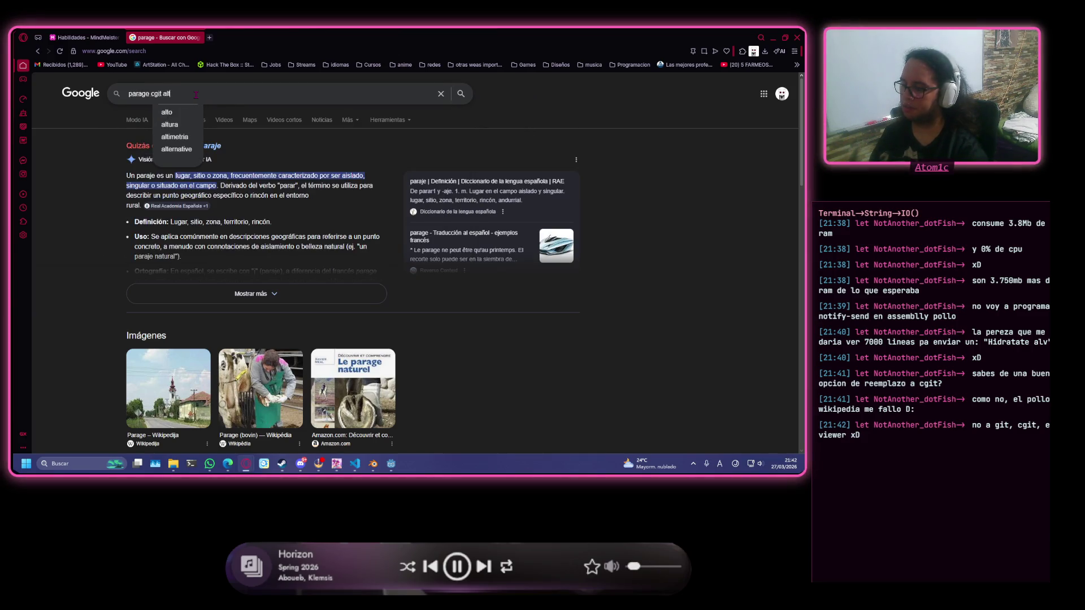
text(ernative)
key(Return)
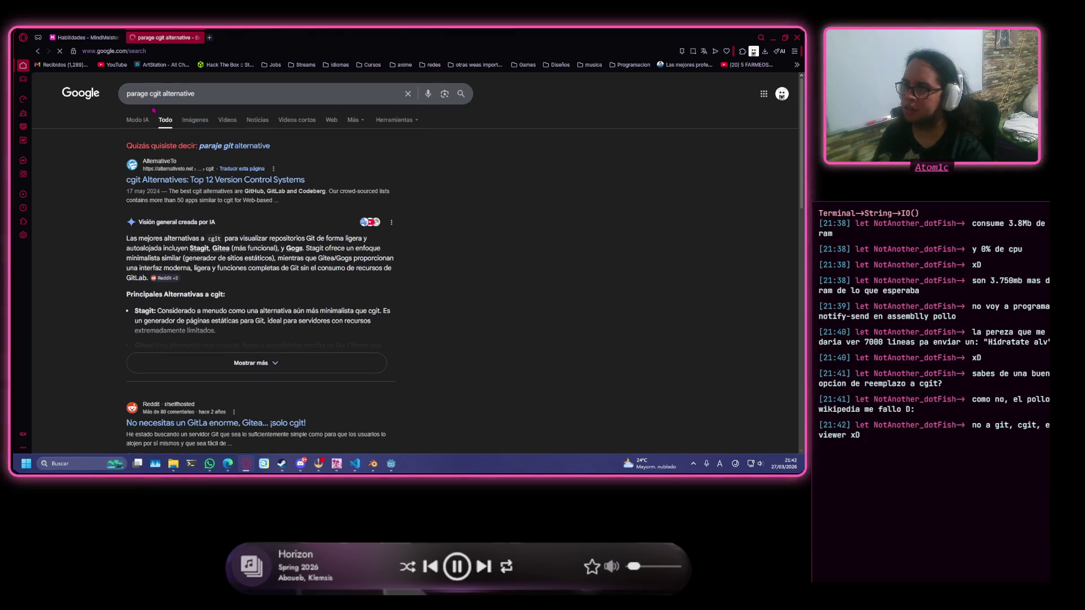
Expand the AI overview, then rerun the search as 'parare cgit alternative'.
click(225, 356)
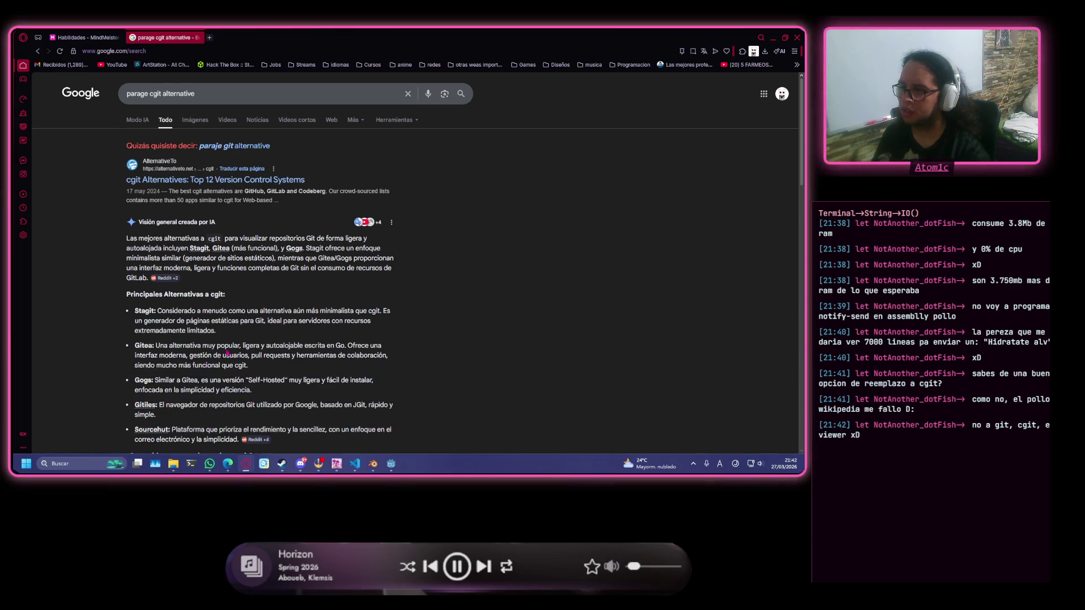
scroll(225, 356, down, 3)
scroll(225, 356, up, 3)
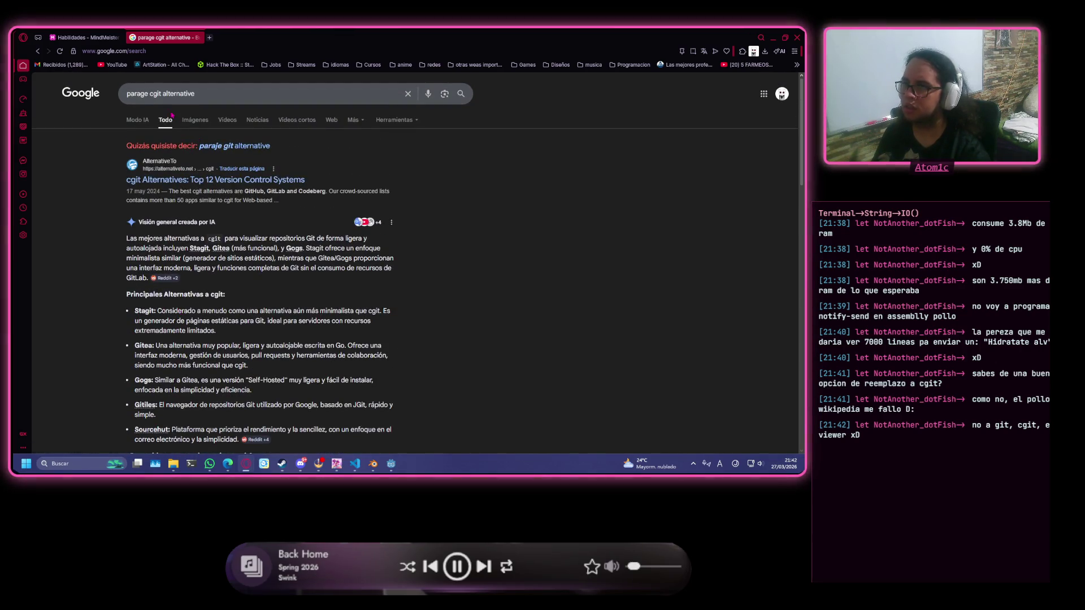
click(143, 93)
key(BackSpace)
text(r)
key(Return)
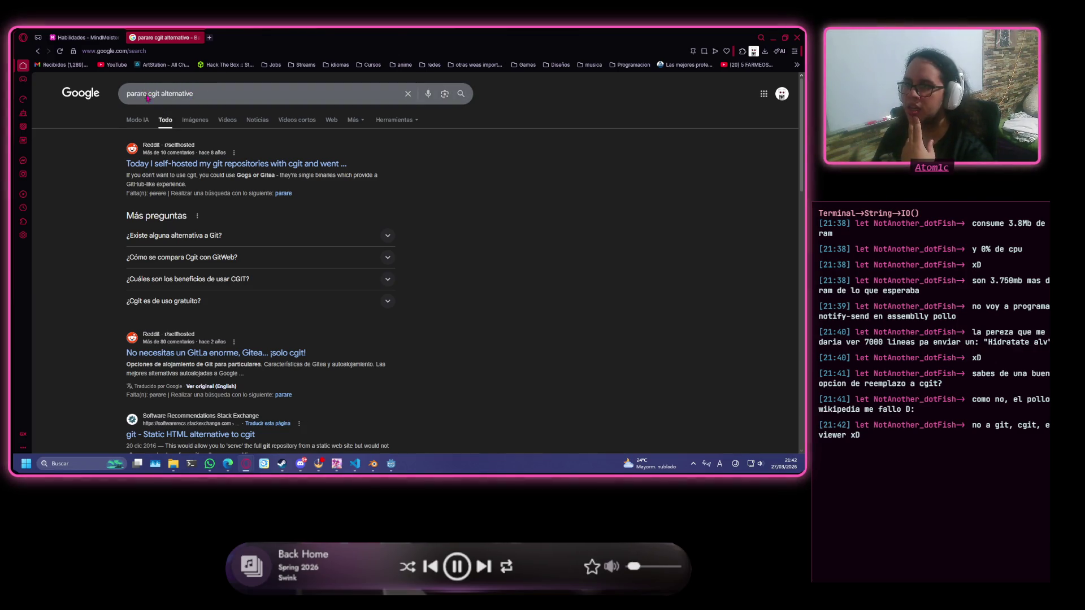
Reword the query to 'cgit alternative Parage', expand its overview, then go back to the previous results.
drag(146, 95, 66, 99)
key(BackSpace)
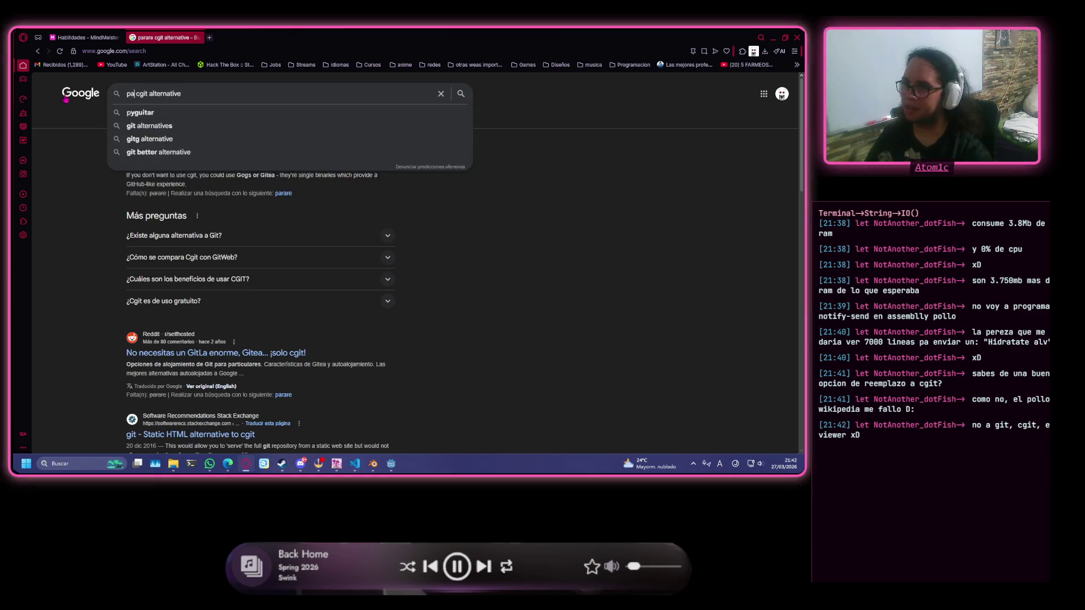
text(par)
key(BackSpace)
key(BackSpace)
key(BackSpace)
key(End)
text(Pa)
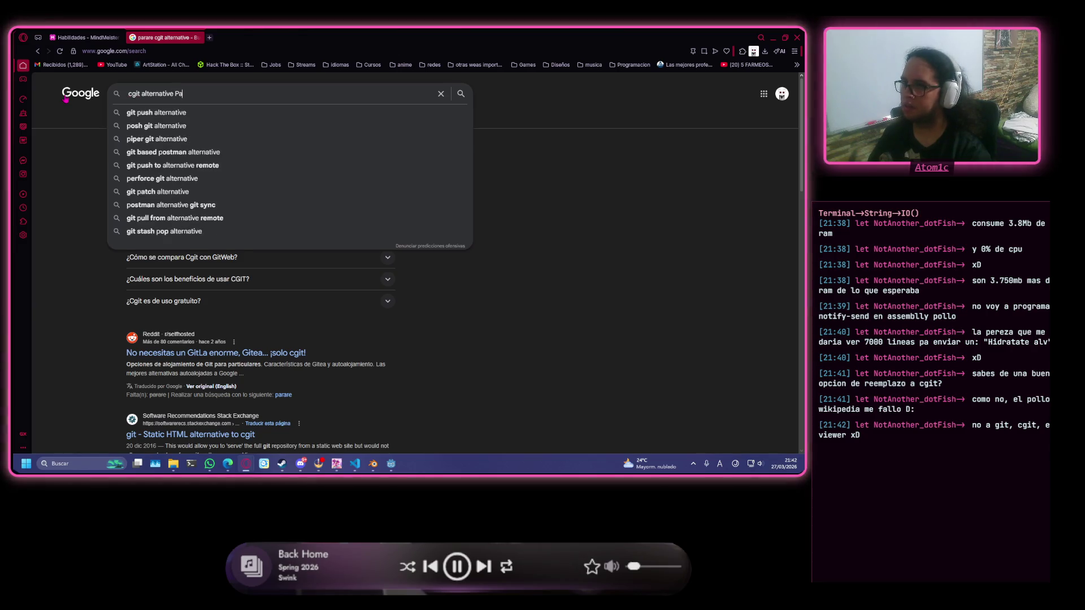
text(rage)
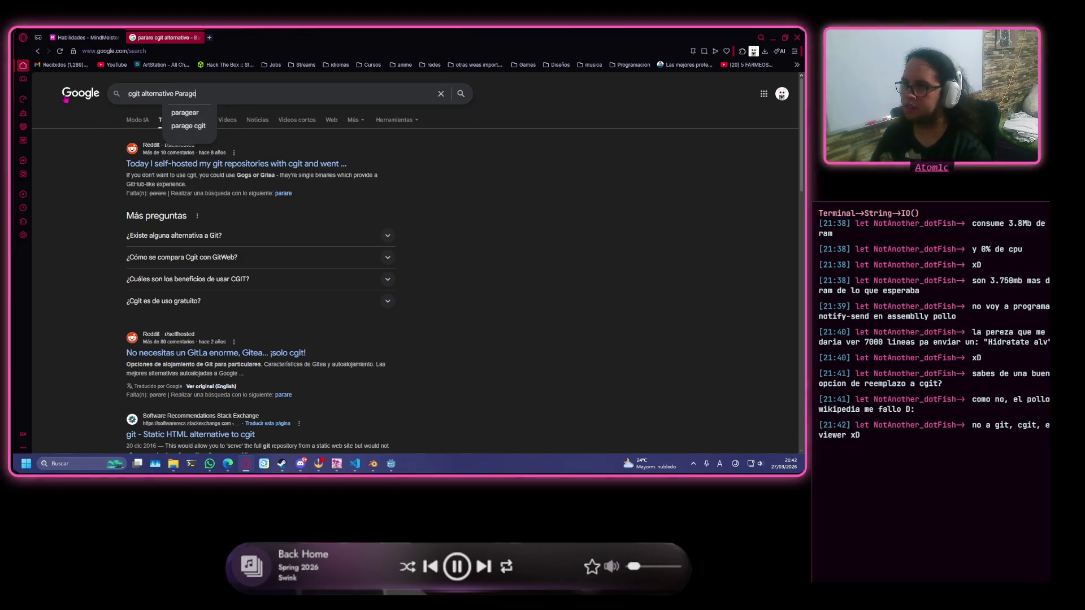
key(Return)
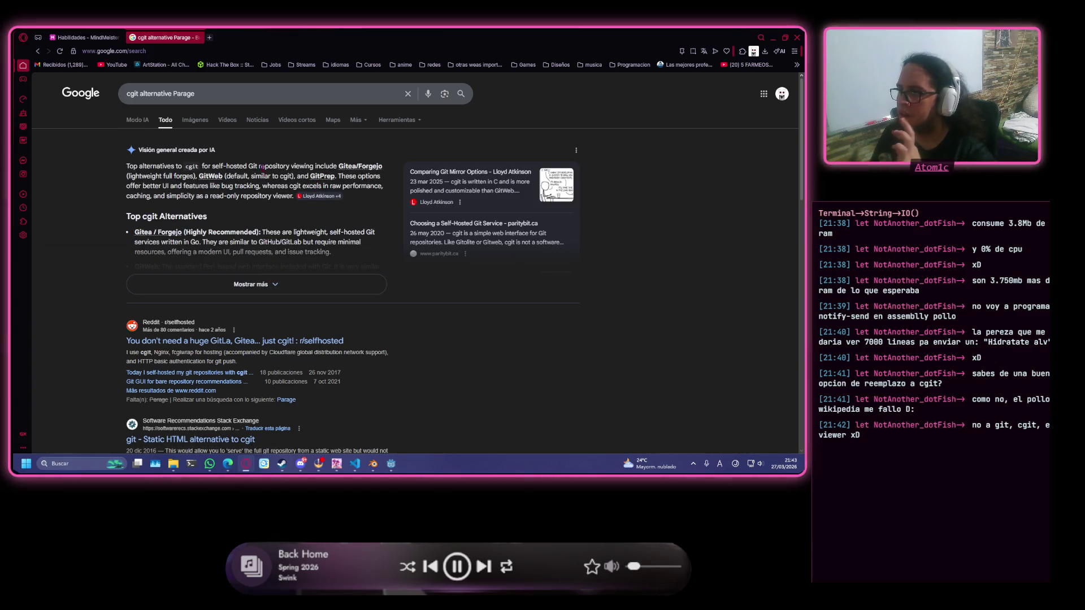
click(281, 280)
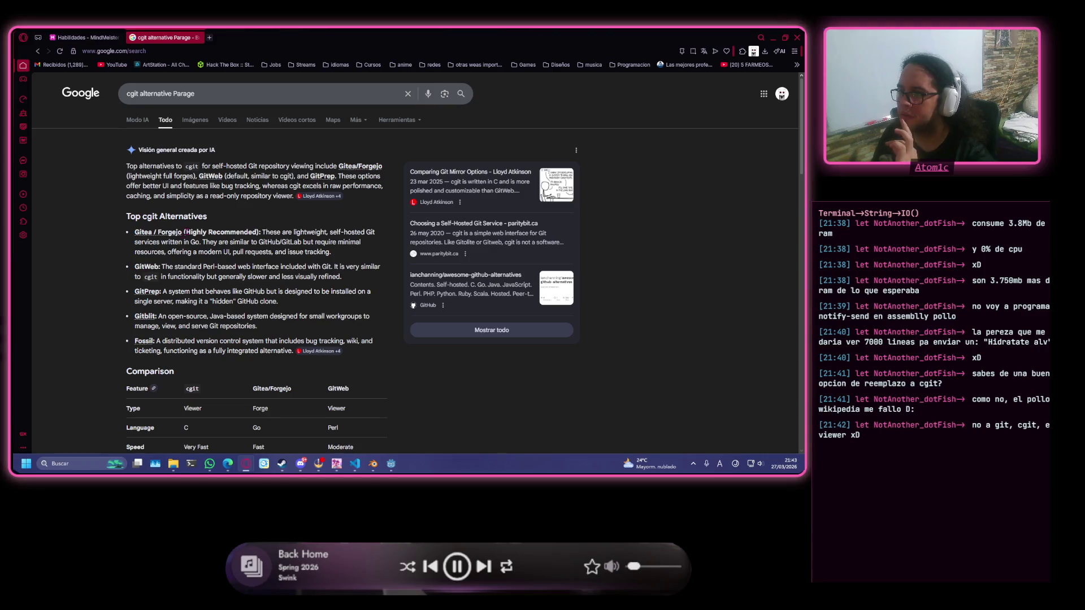
key(alt+Left)
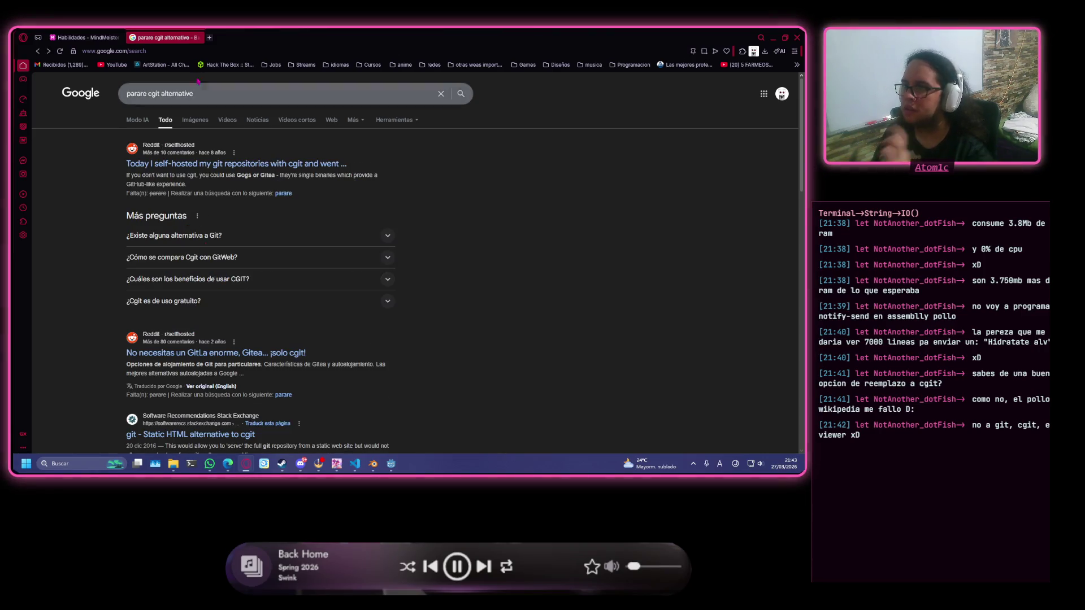
click(148, 95)
Trim the query down to 'cgit alternative' and search again.
key(ctrl+BackSpace)
key(Return)
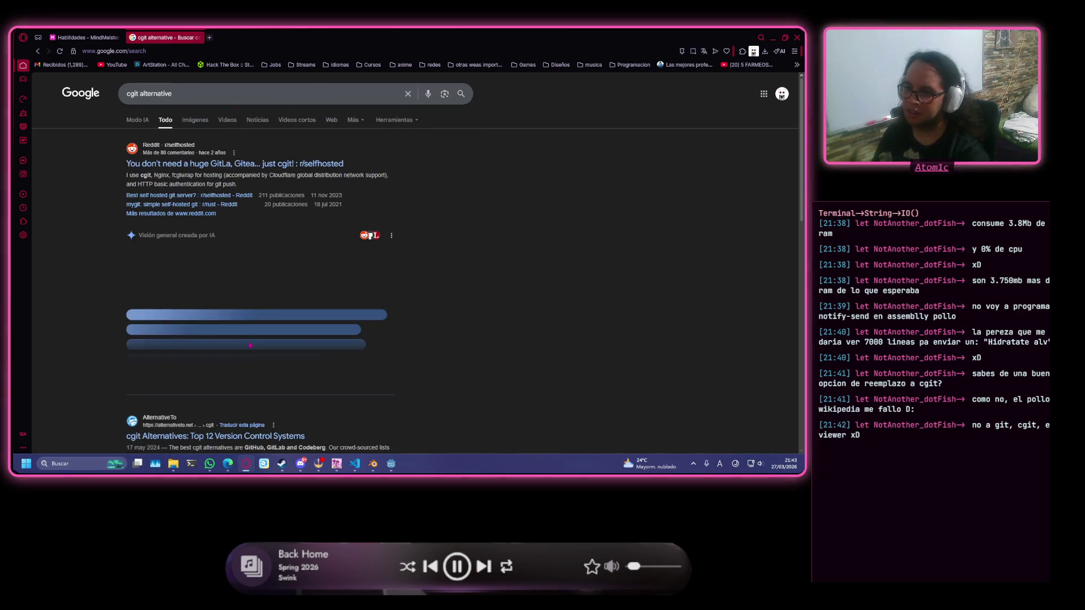
scroll(226, 382, down, 2)
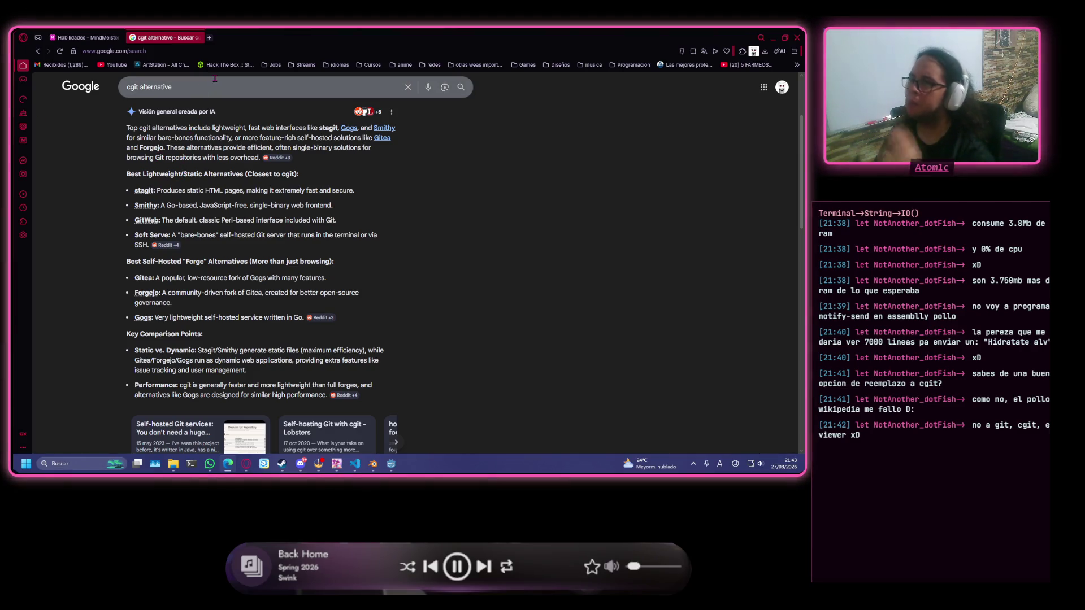
Search 'cgit alternative pagure' and highlight the AI overview's opening sentence about Pagure.
click(197, 89)
text(p)
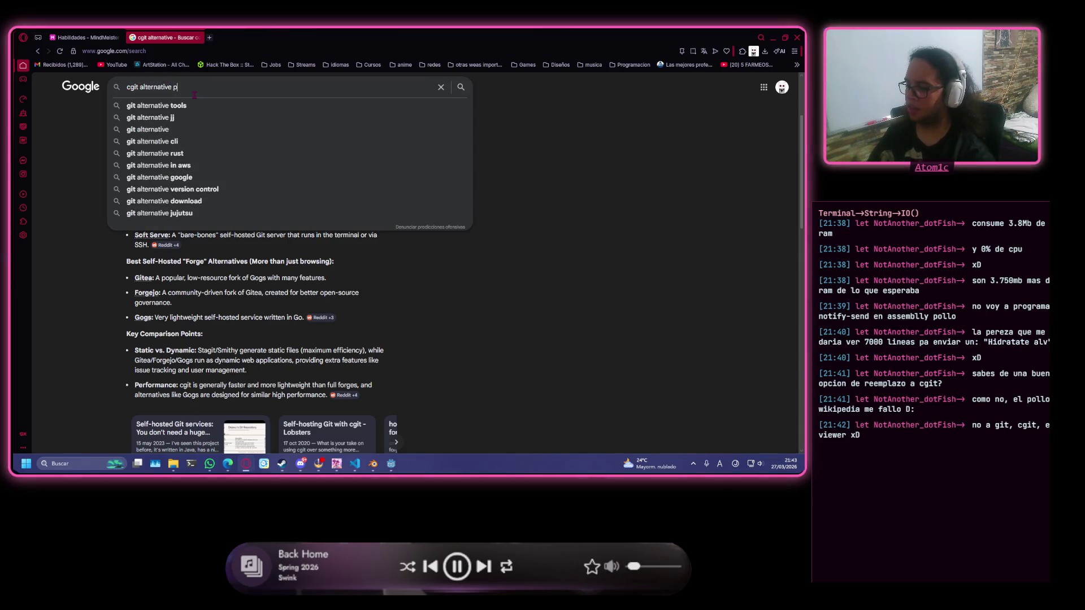
text(agure)
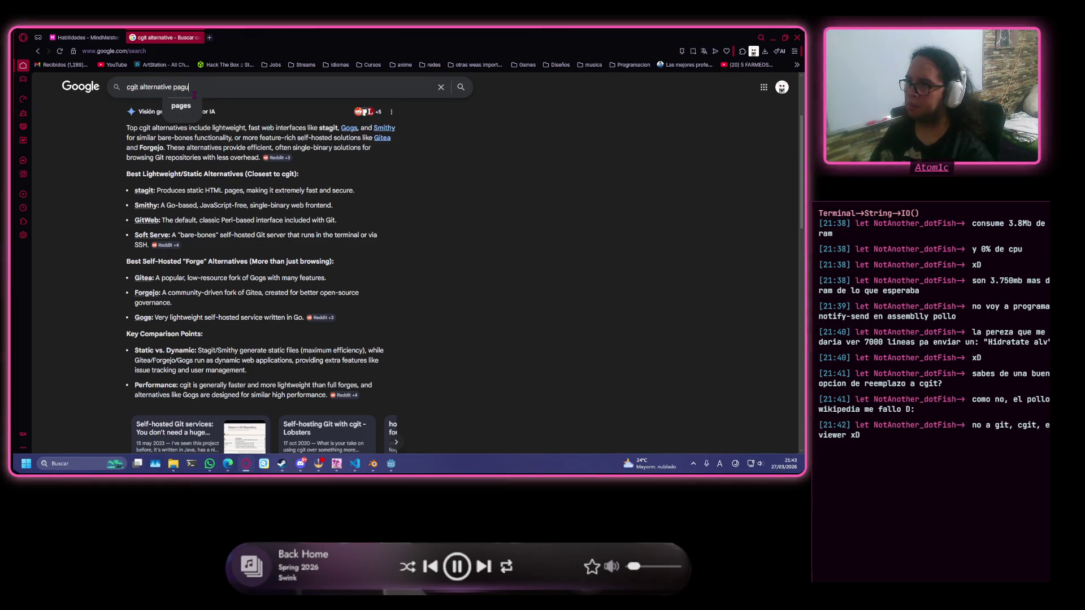
key(Return)
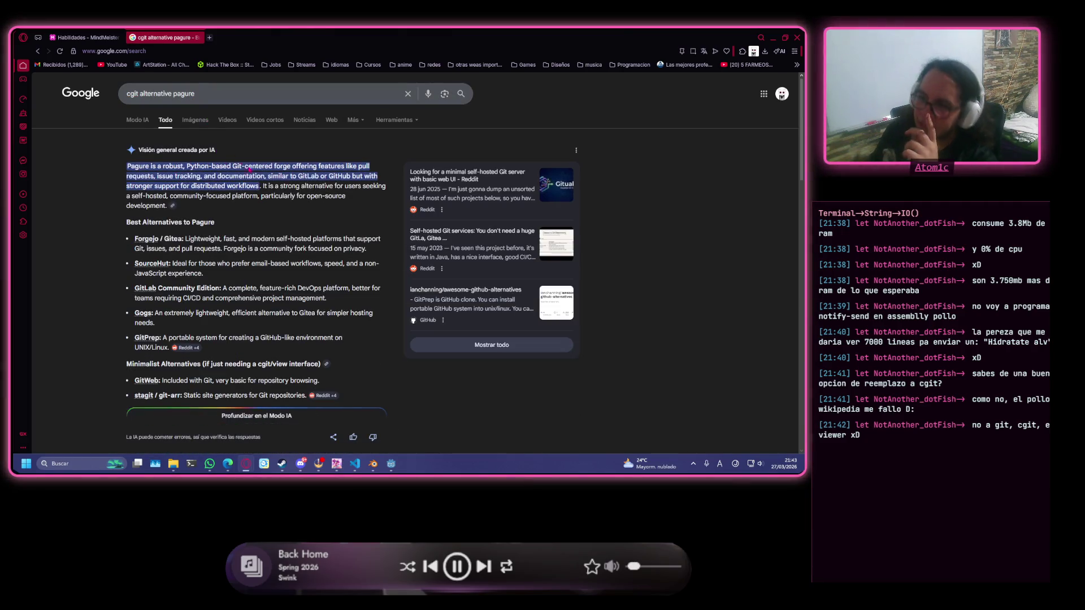
scroll(283, 173, down, 1)
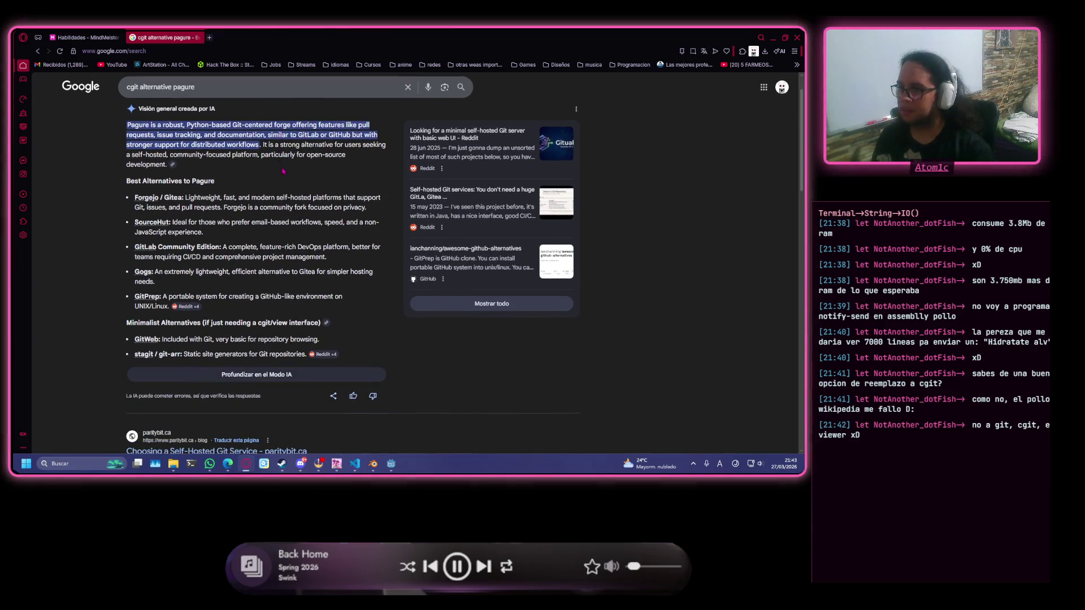
scroll(229, 197, up, 1)
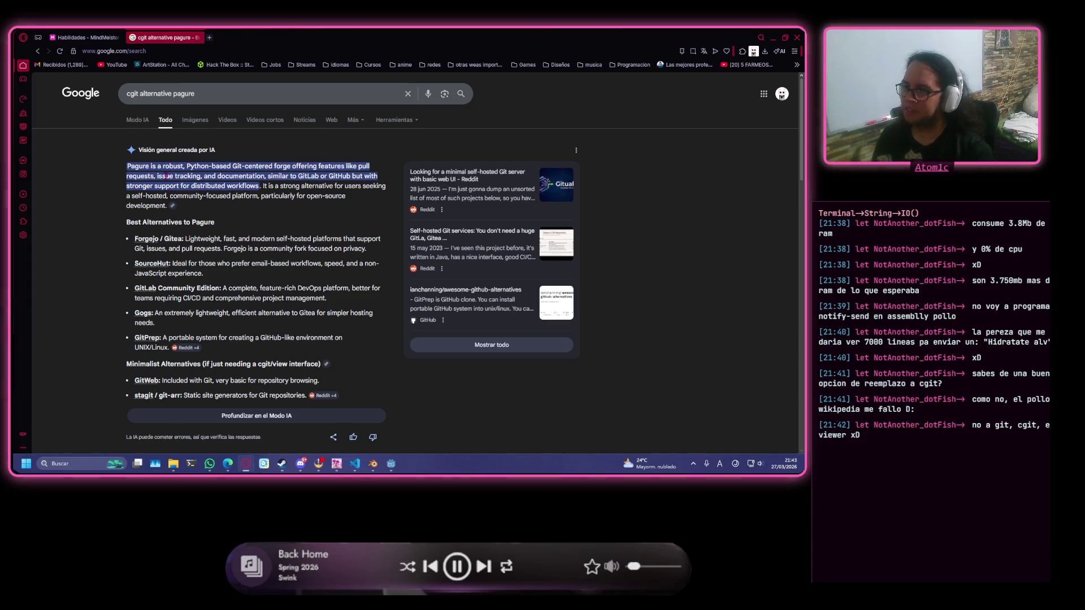
mouse_move(128, 166)
mouse_down()
mouse_move(258, 186)
mouse_move(266, 198)
mouse_move(305, 187)
mouse_up()
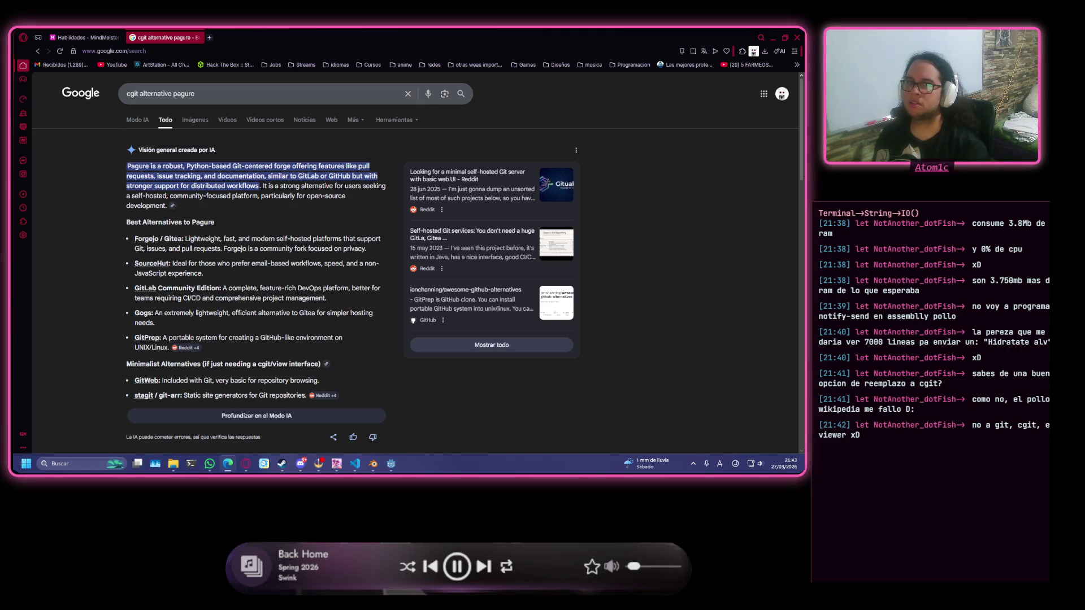
Search 'cgit alternative NotABug' and open the NotABug.org Alternatives result.
click(248, 96)
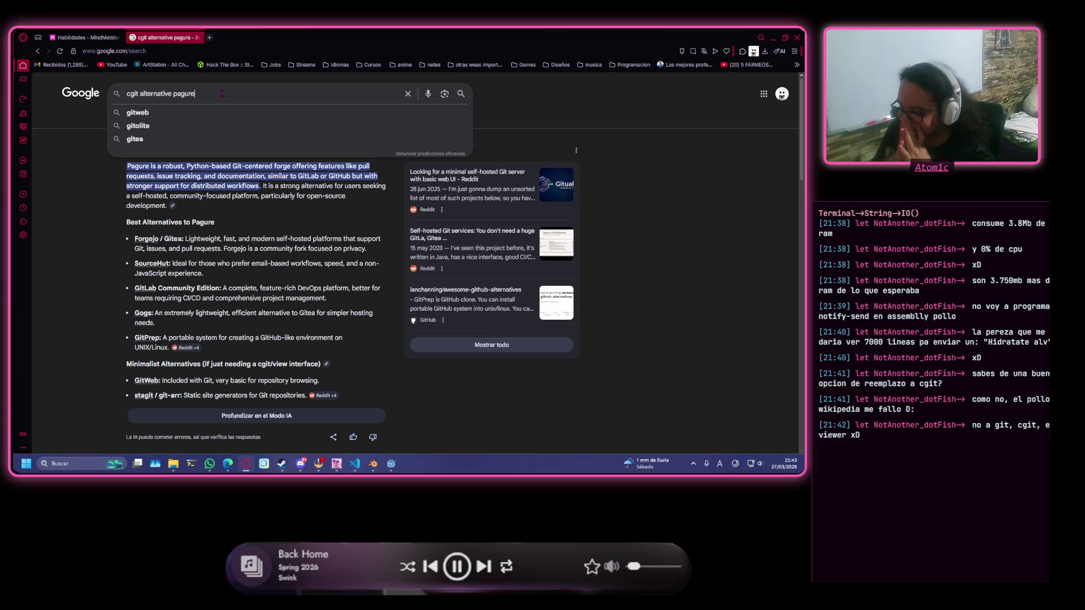
key(BackSpace)
key(BackSpace)
key(BackSpace)
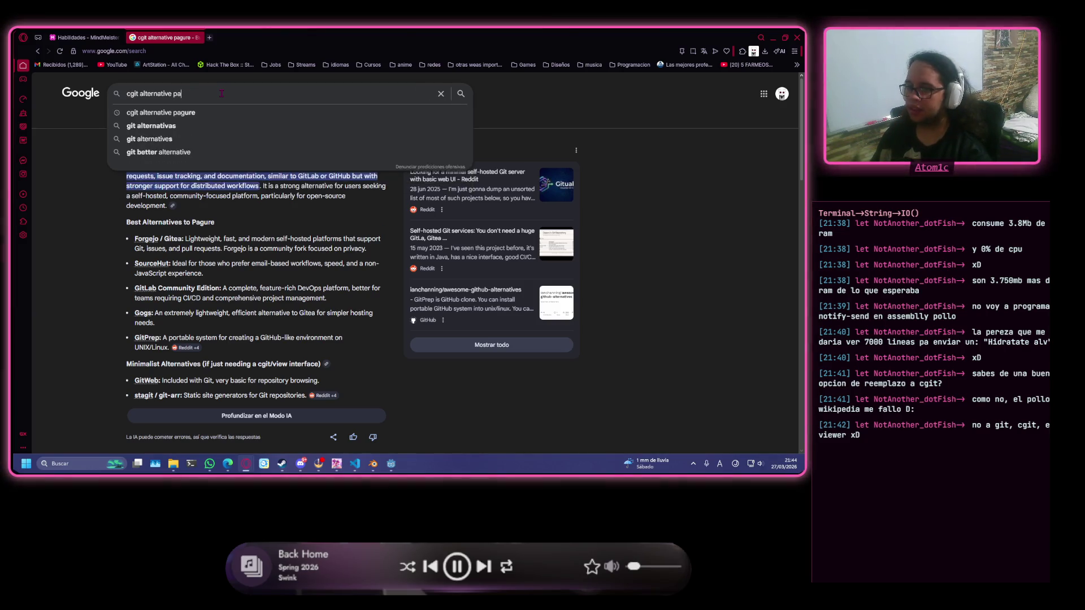
text(Not)
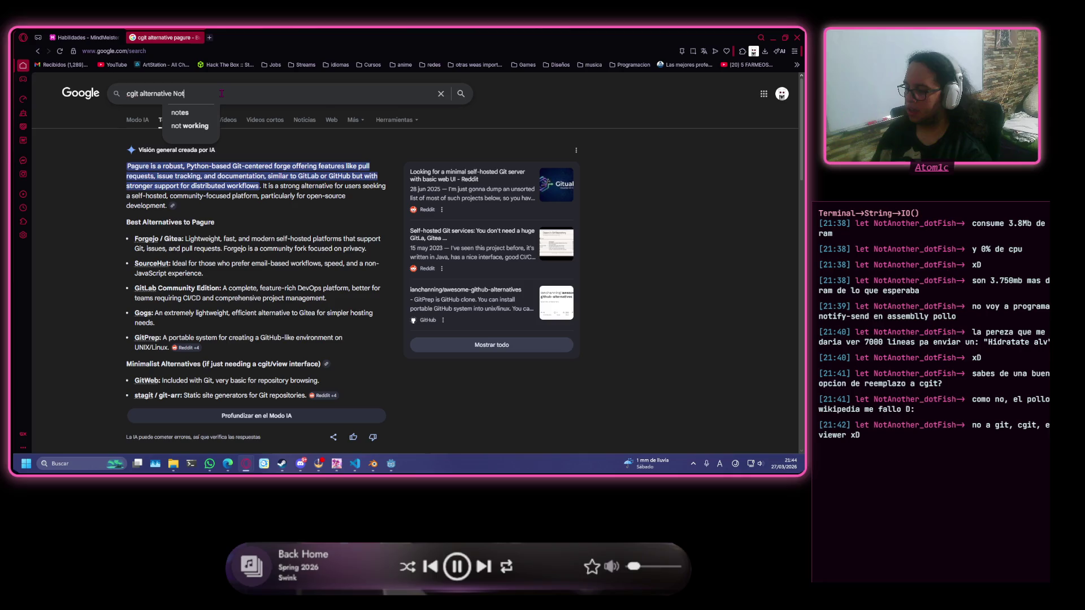
text(ABug)
key(Return)
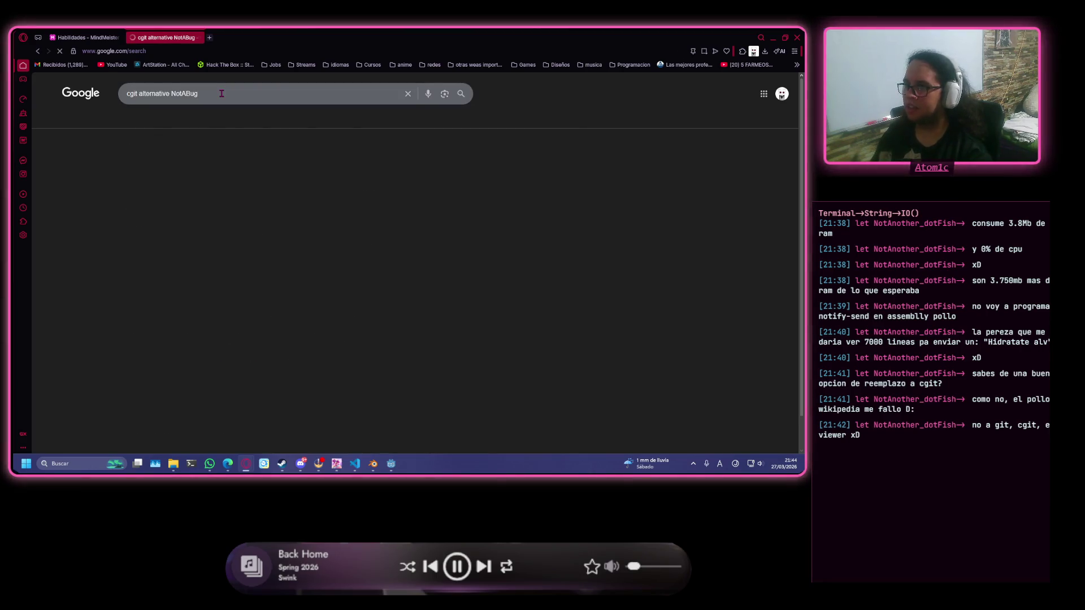
scroll(244, 339, down, 2)
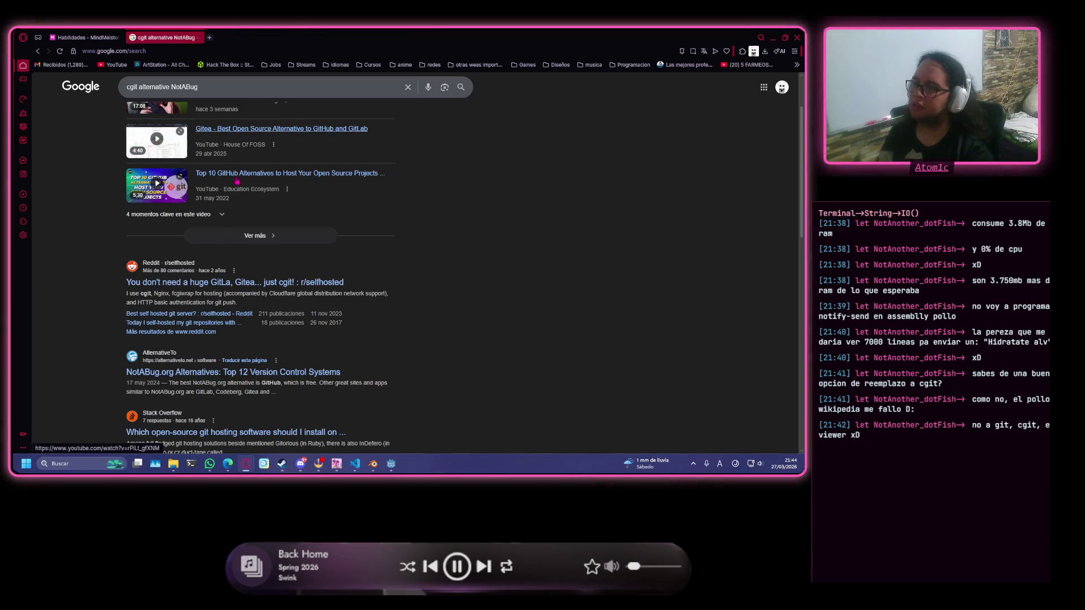
click(211, 373)
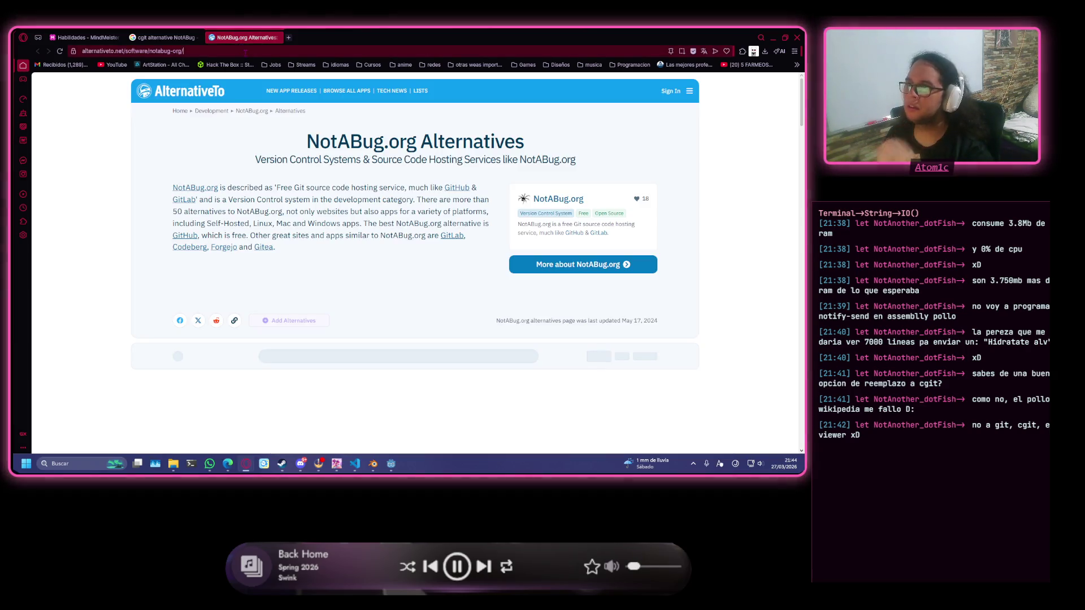
Copy 'NotABug.org' from the page heading and visit notabug.org directly.
click(249, 52)
drag(418, 142, 306, 143)
key(ctrl+c)
click(274, 52)
key(ctrl+v)
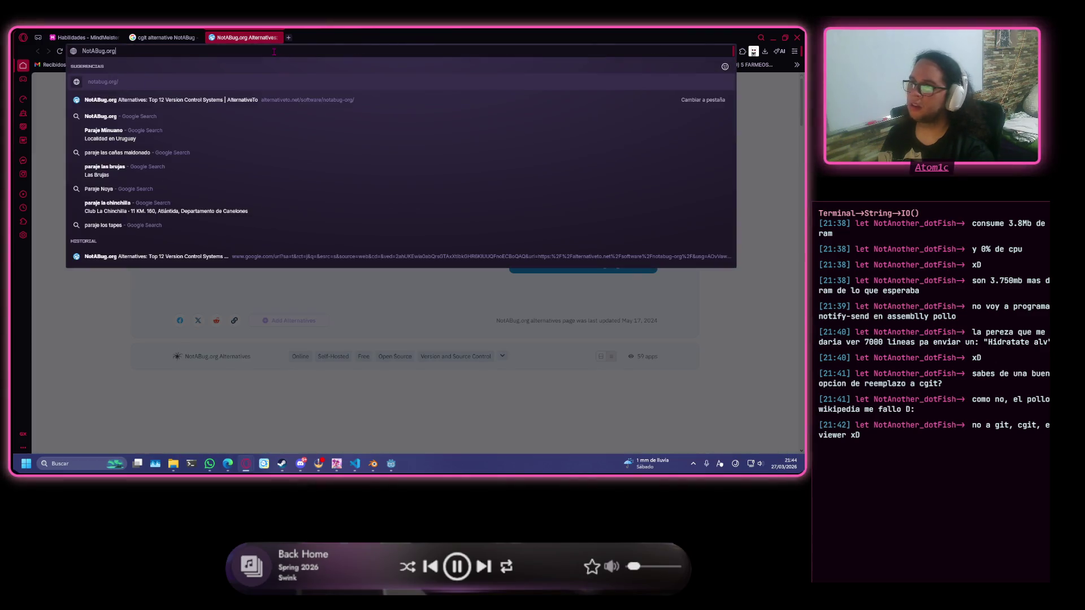
key(Return)
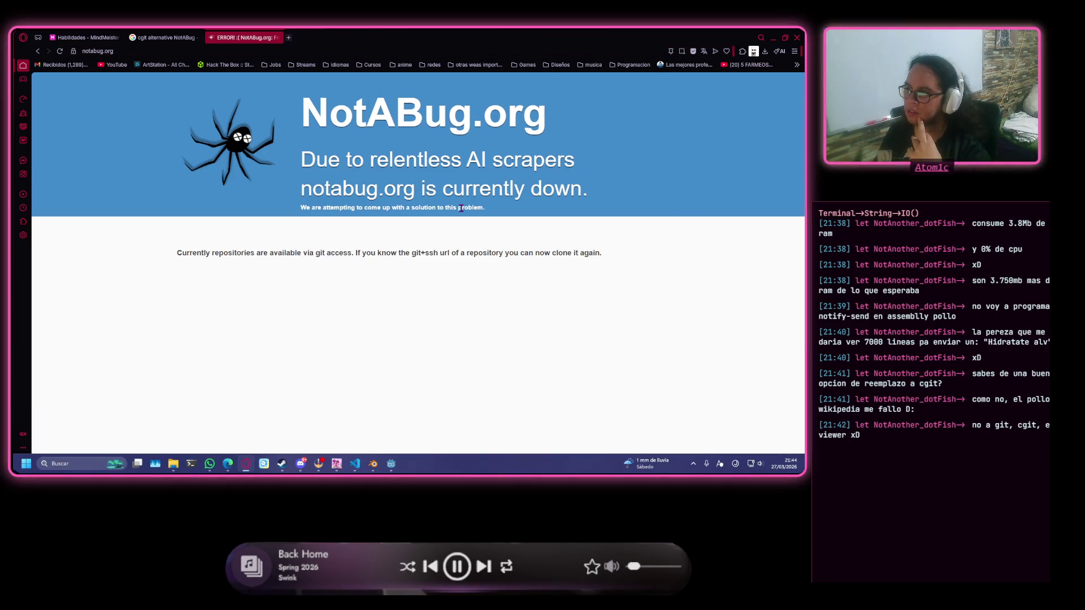
Read the site-down notice, close the NotABug.org tab, and select NotABug in the Google query.
drag(591, 189, 451, 197)
click(291, 162)
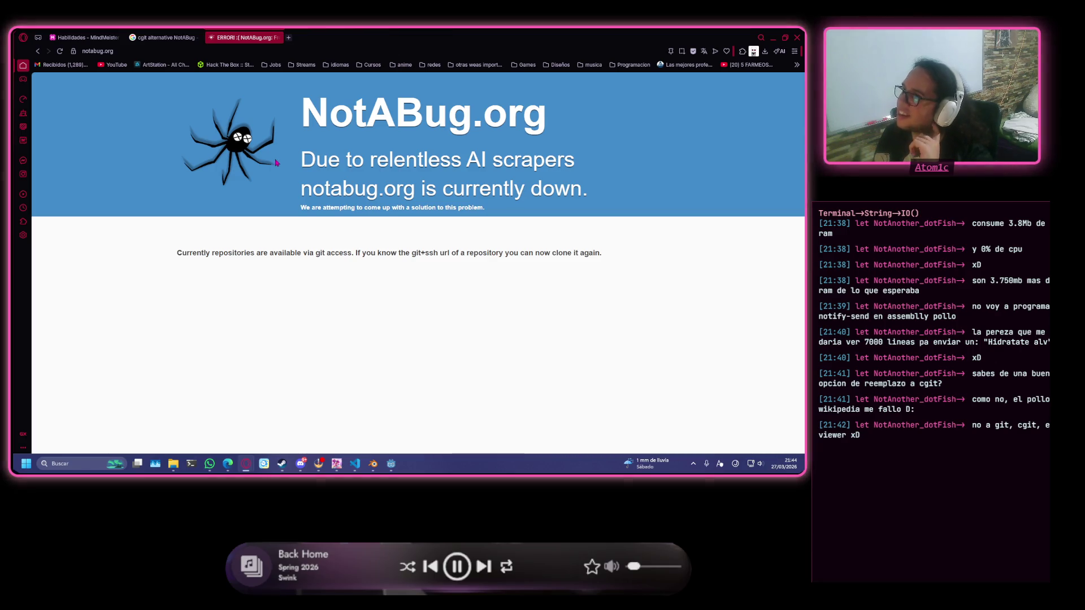
click(277, 37)
drag(178, 84, 170, 85)
Search 'cgit alternative pagure' again and expand the AI overview to show all Pagure alternatives.
text(p)
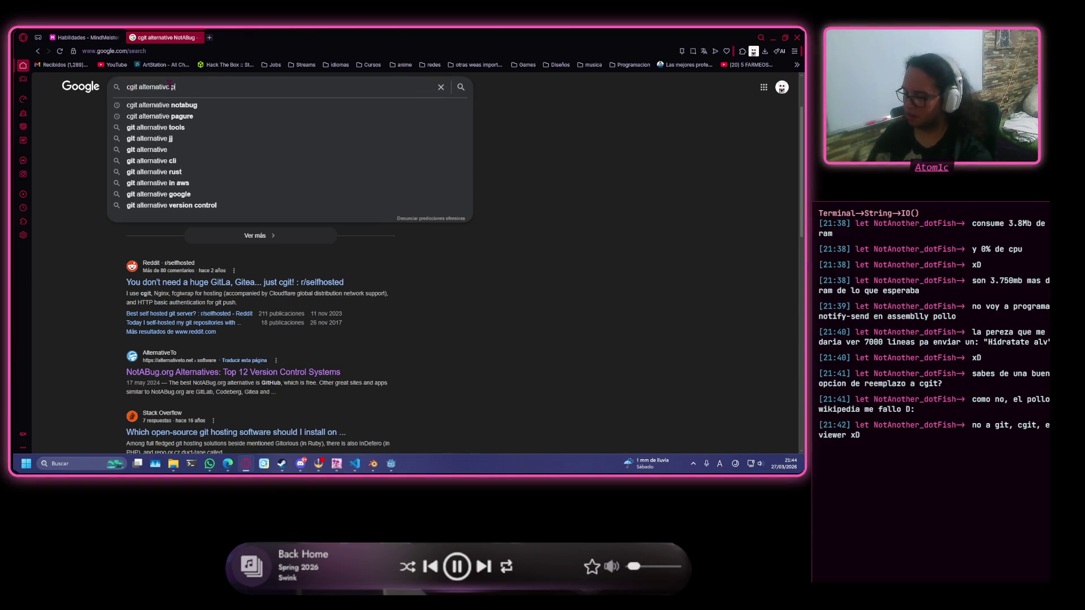
text(agur)
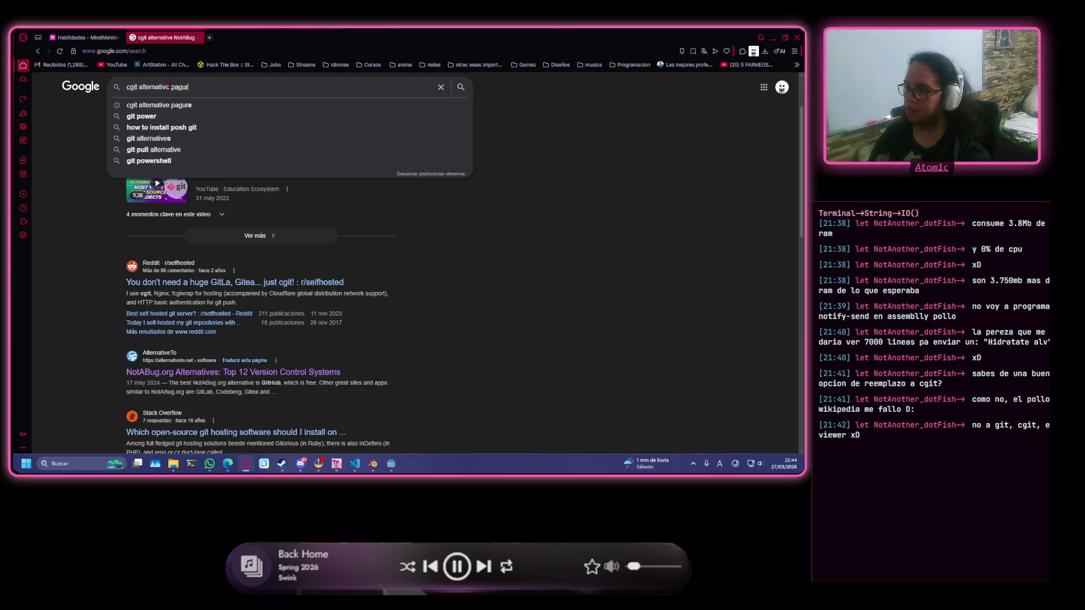
text(e)
key(Return)
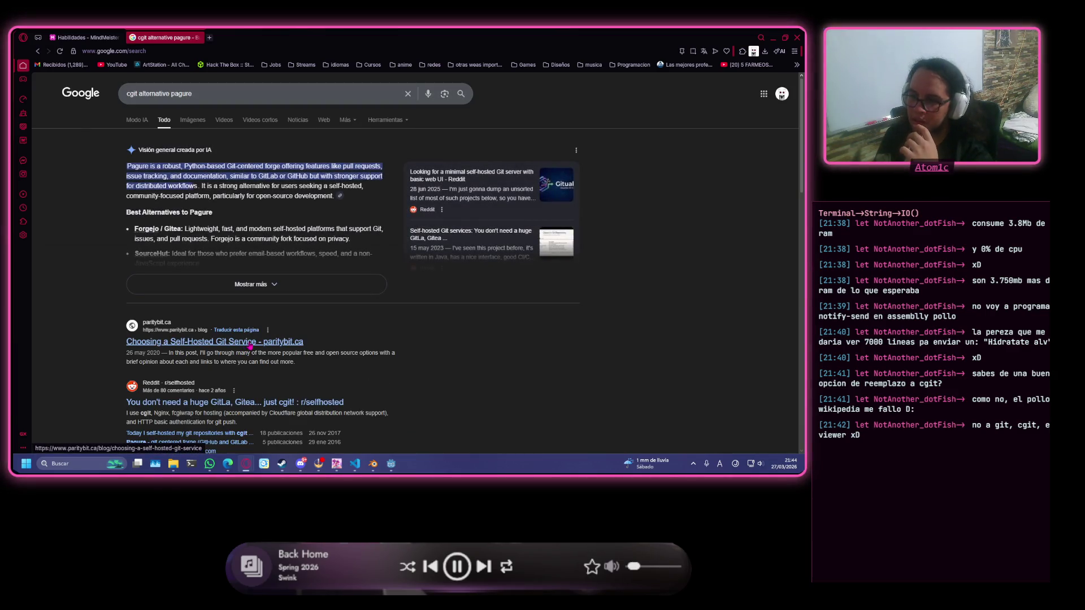
scroll(249, 350, down, 2)
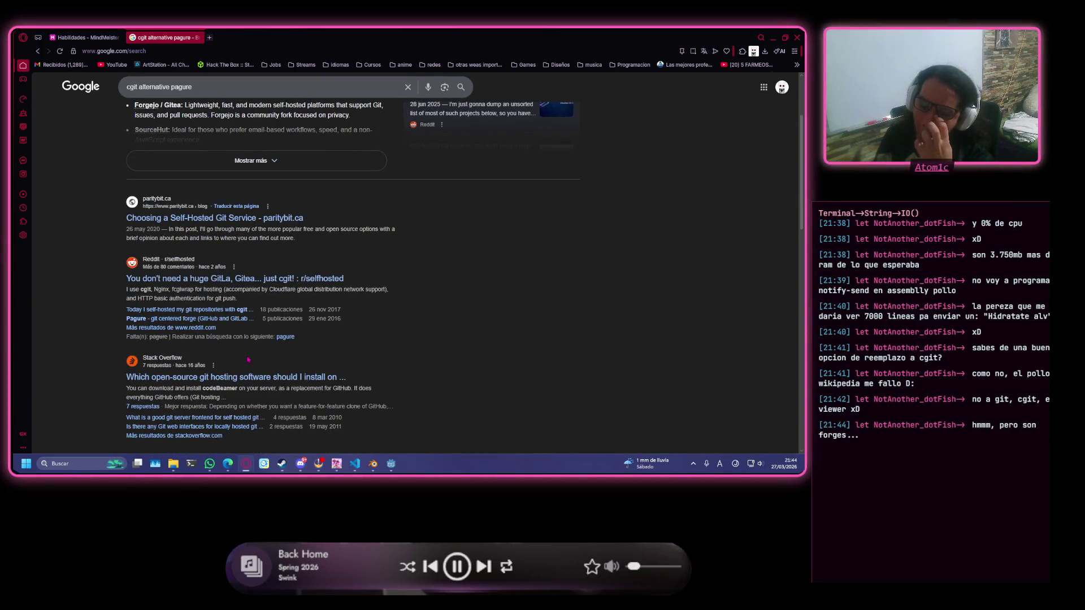
scroll(250, 290, up, 3)
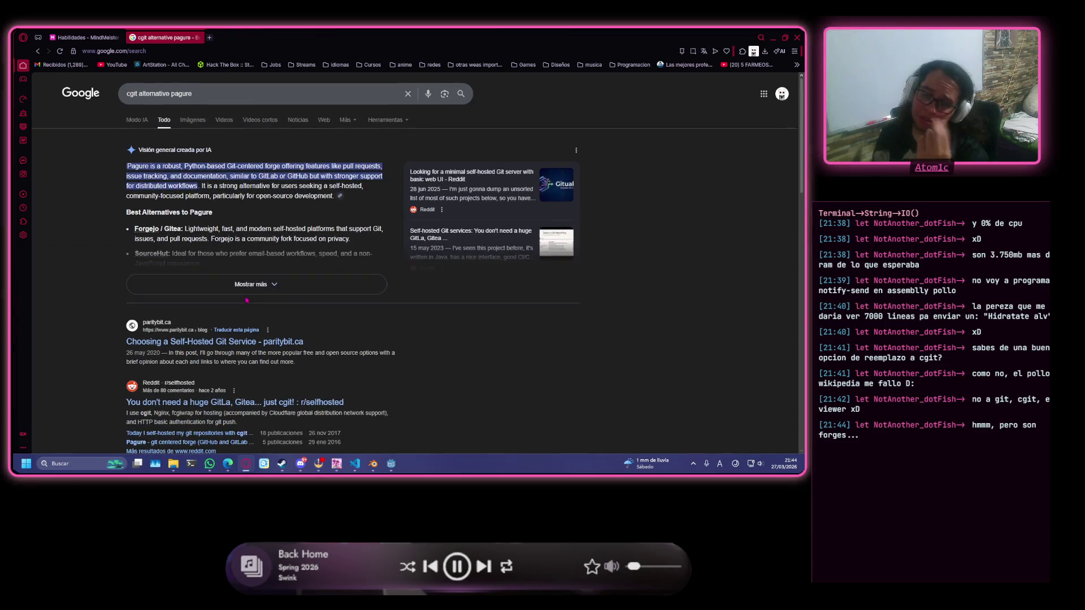
click(250, 286)
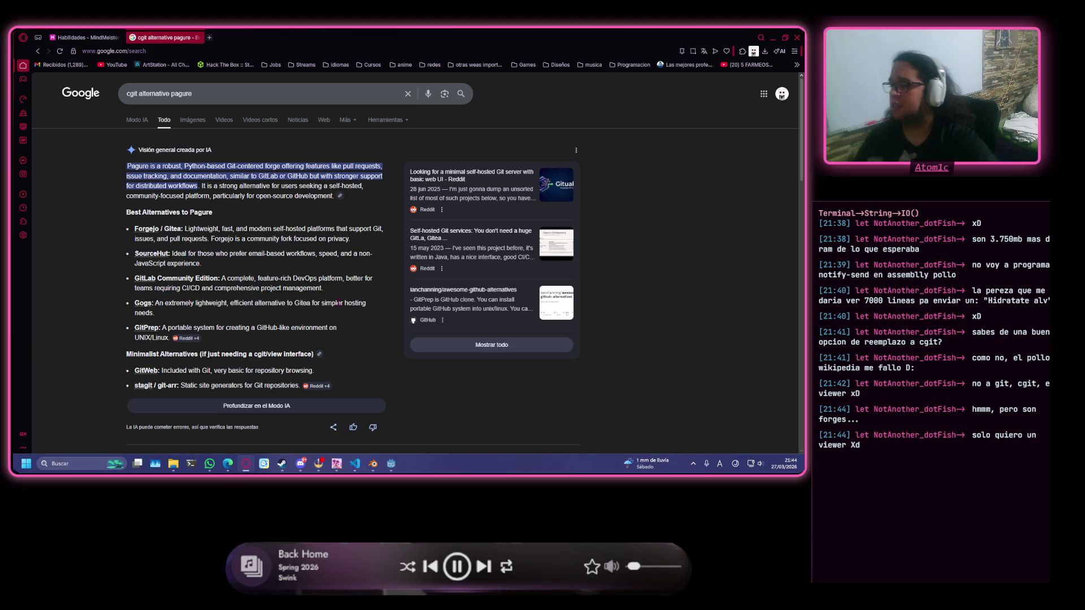
Delete 'cgit' from the query and select the remaining search text.
double_click(136, 94)
key(BackSpace)
triple_click(150, 94)
Search for 'alternative cgit viewer', expand the AI overview, and open GitKraken in a background tab.
double_click(161, 94)
text(cgit)
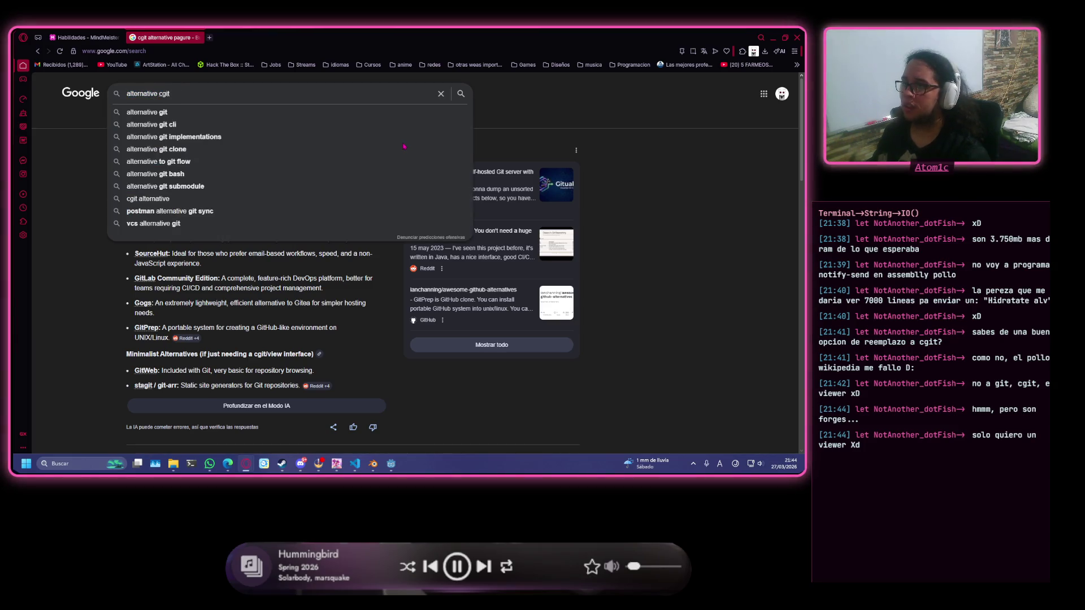
text( vi)
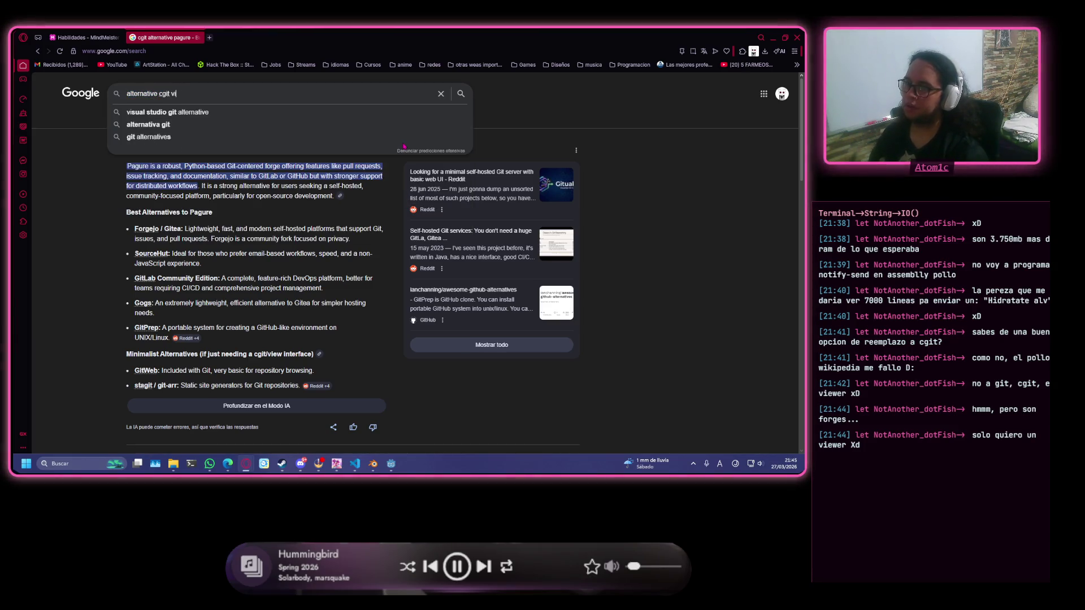
text(ewver)
key(Return)
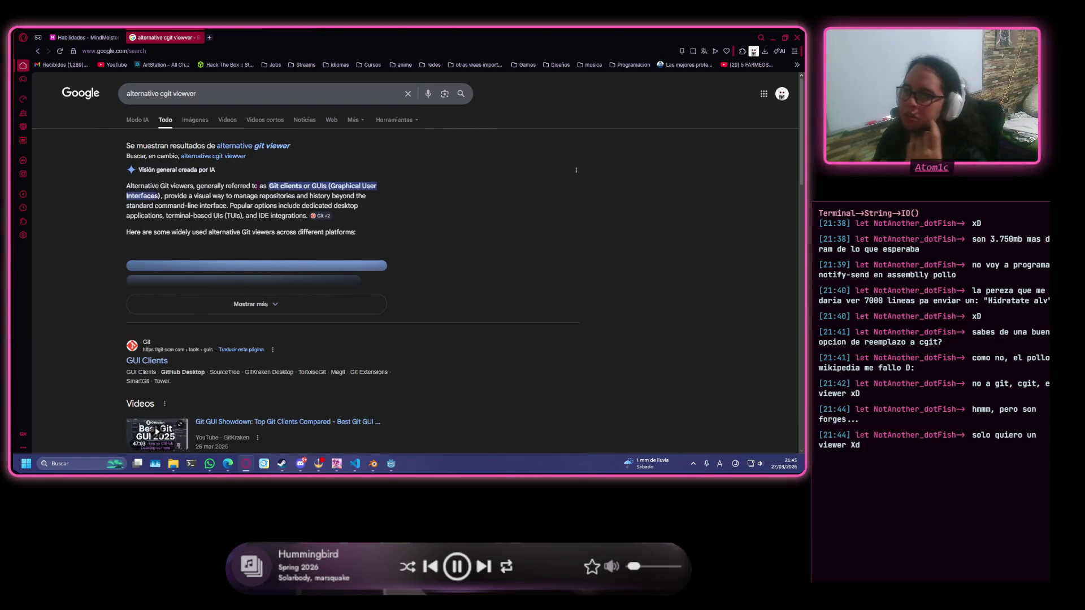
click(329, 288)
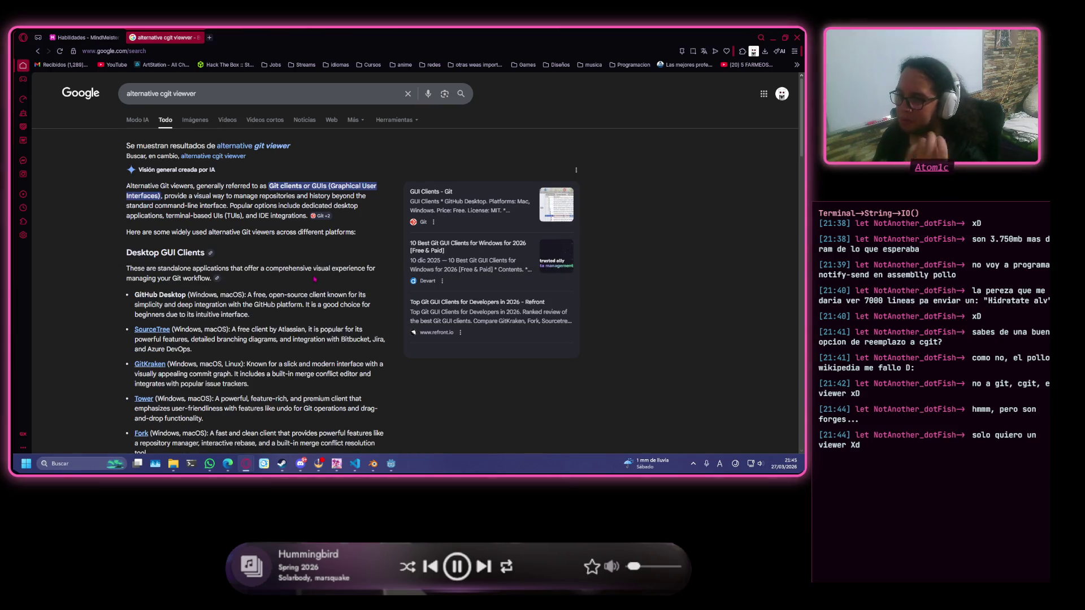
scroll(305, 255, down, 3)
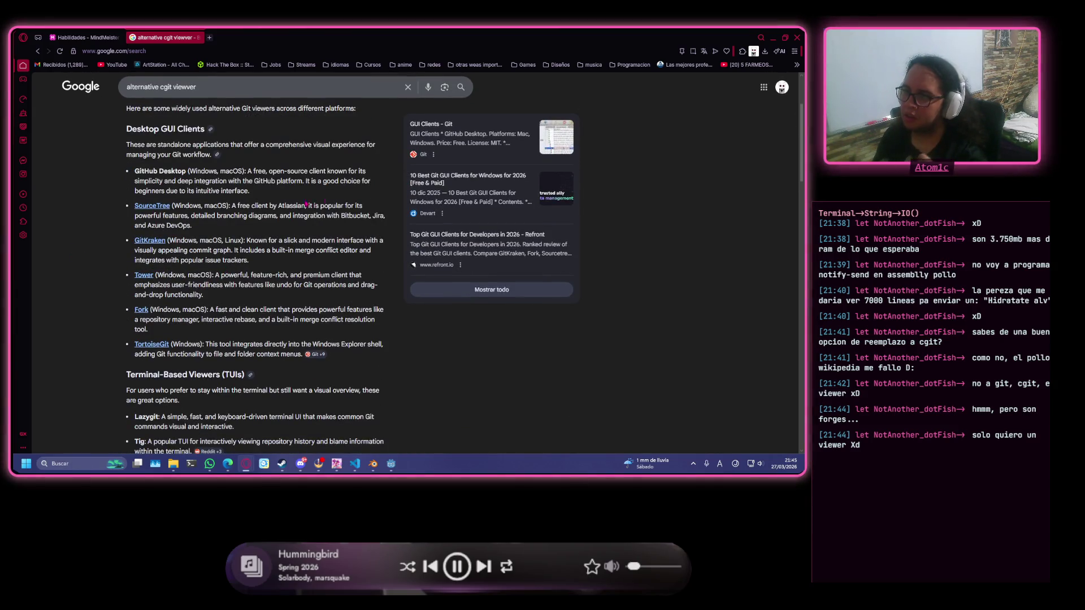
middle_click(151, 240)
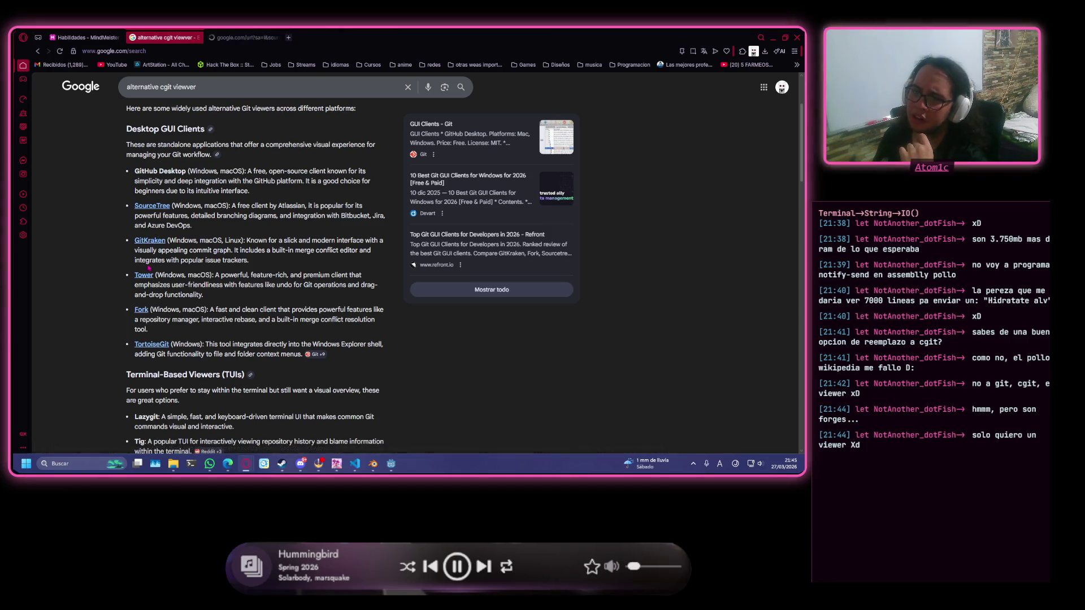
Browse the GitKraken page's 'Visualize Git, Minimize Mistakes' features, then close that tab.
click(270, 33)
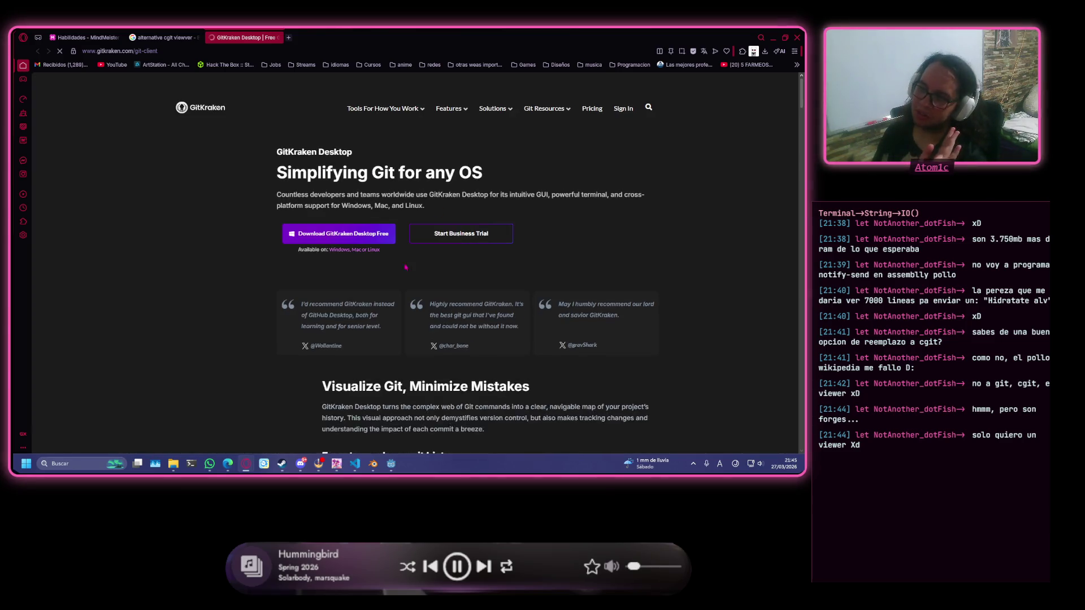
scroll(510, 323, down, 5)
scroll(500, 184, up, 5)
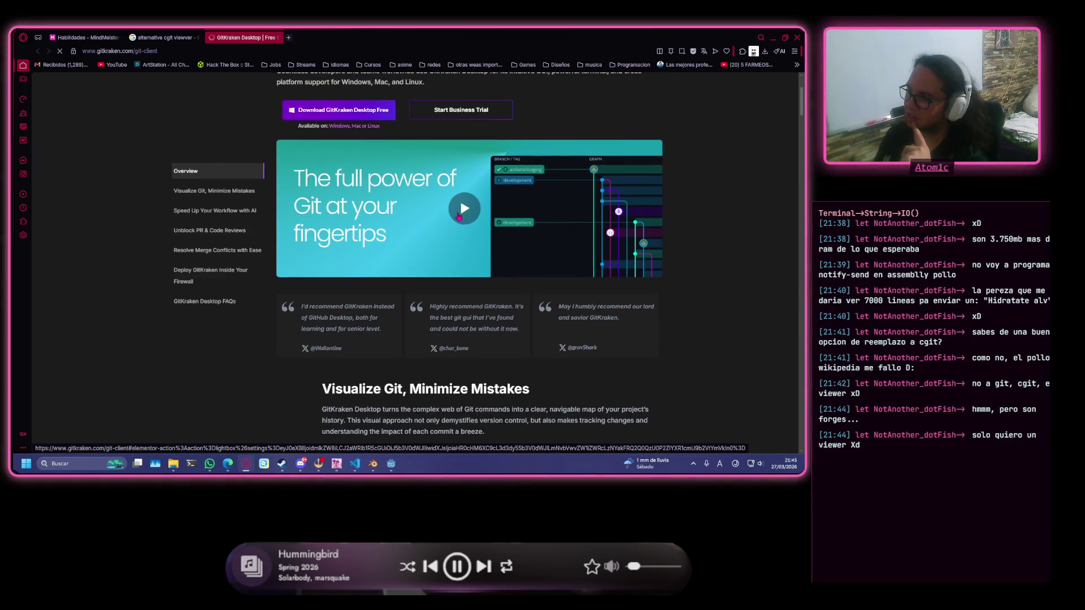
click(214, 190)
scroll(478, 284, down, 3)
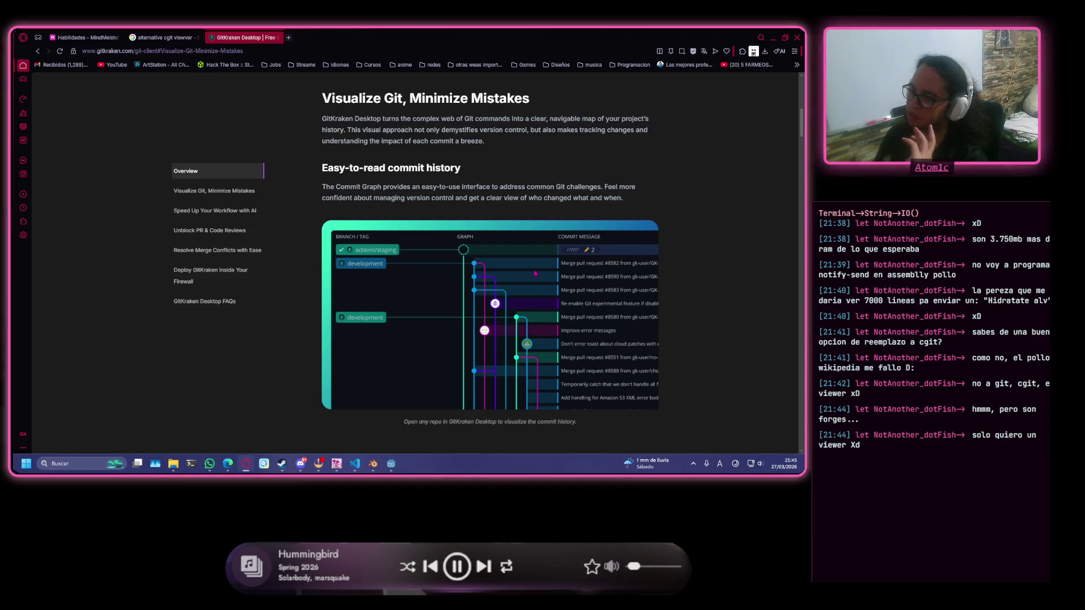
scroll(538, 269, down, 6)
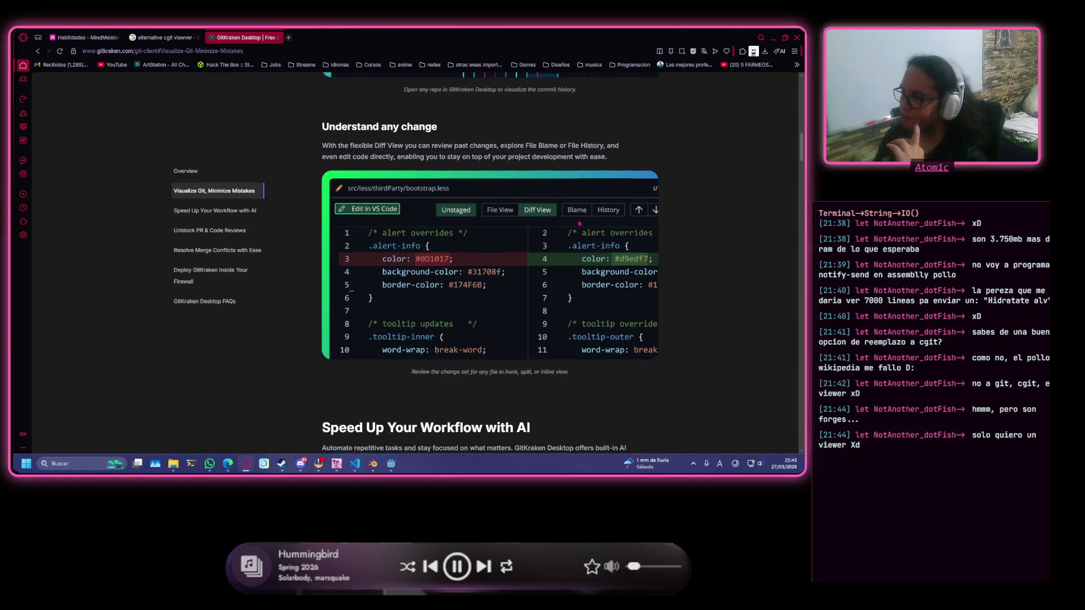
scroll(463, 186, down, 7)
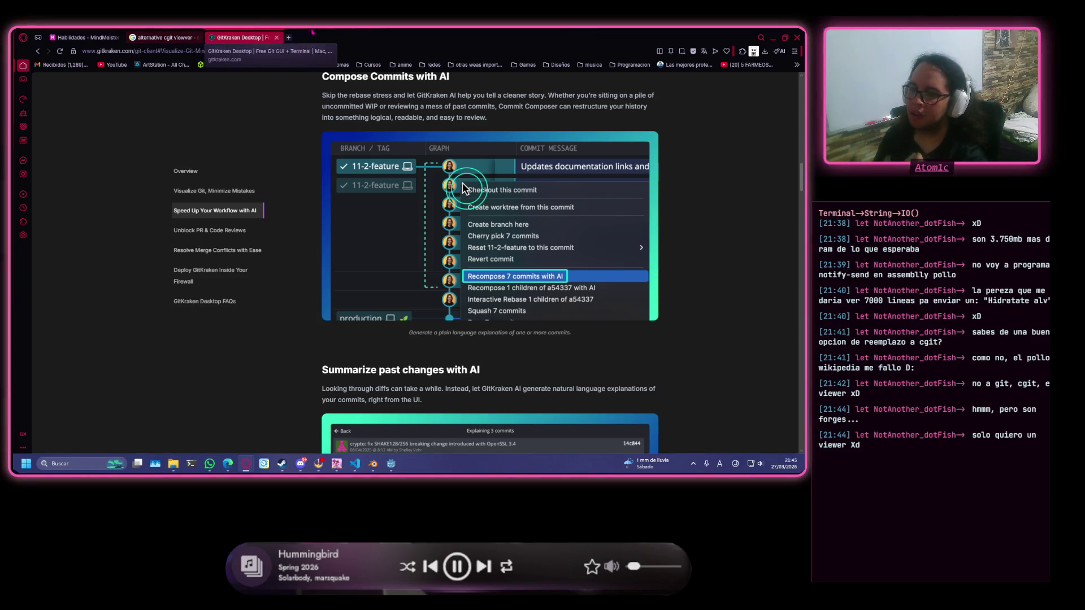
scroll(344, 353, down, 12)
scroll(344, 353, down, 10)
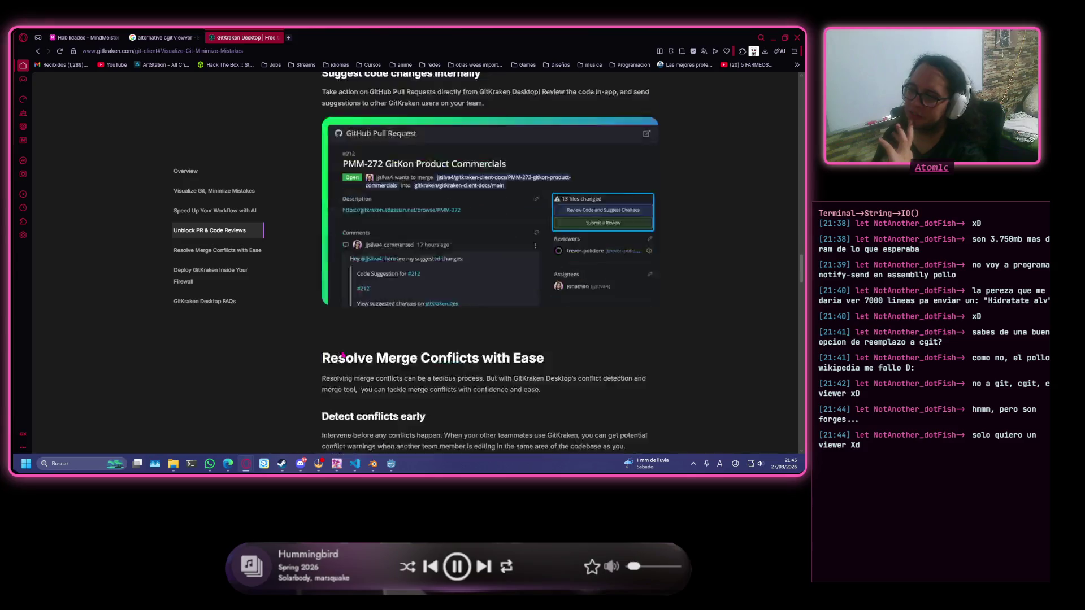
click(278, 37)
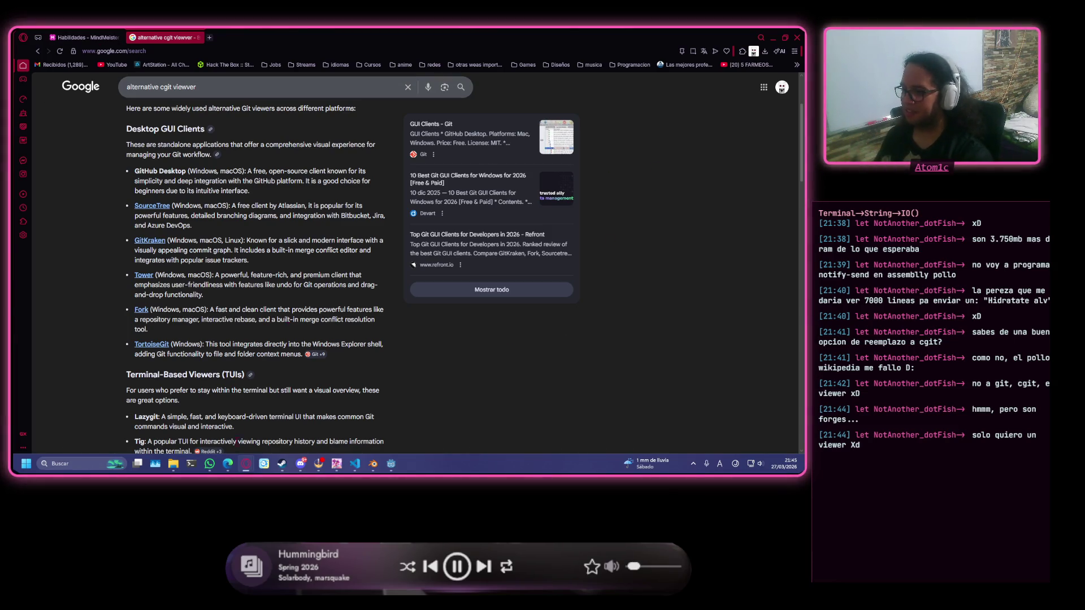
Scroll the git viewer results briefly, then bring the Blender window to the front.
mouse_move(303, 469)
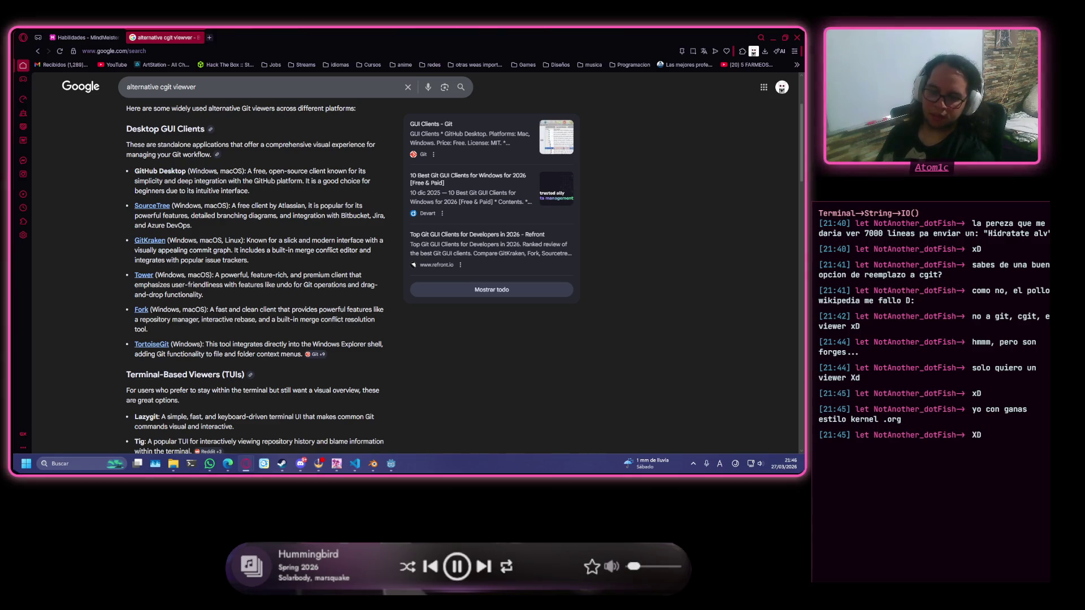
scroll(277, 181, down, 3)
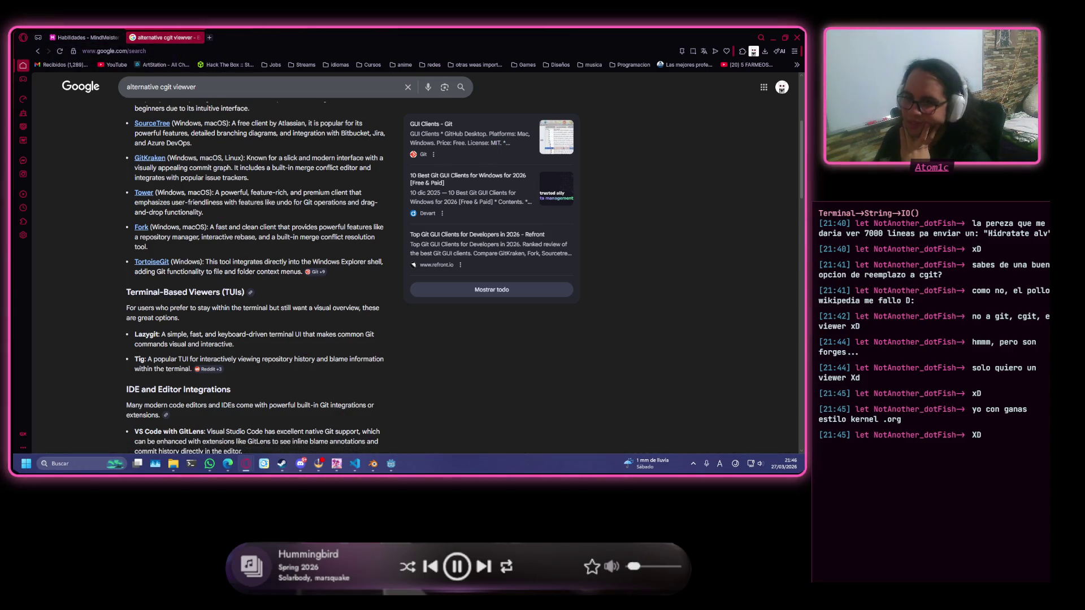
click(373, 464)
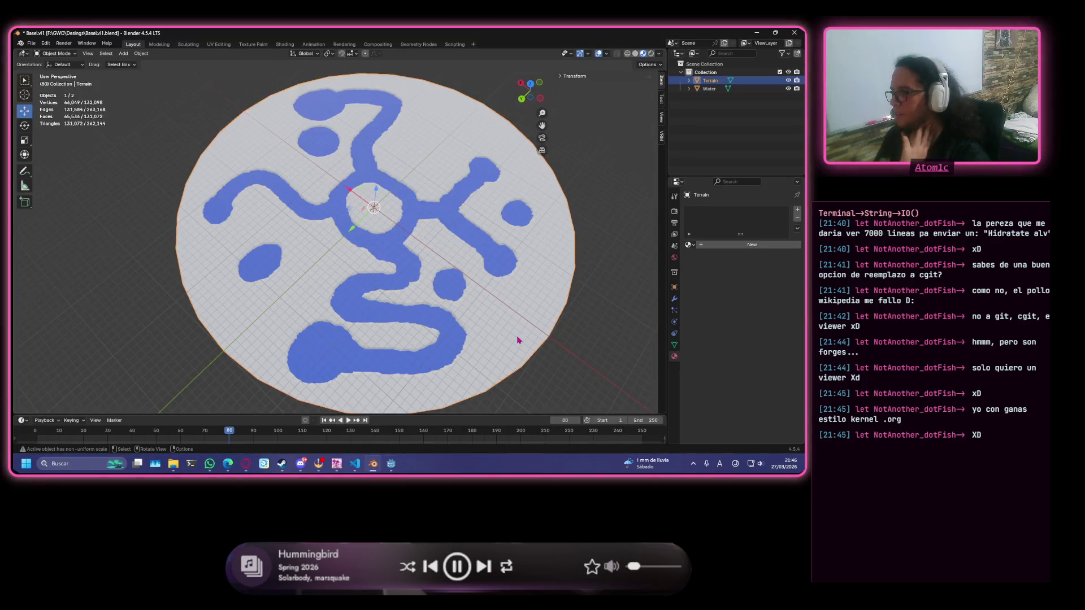
scroll(526, 286, up, 3)
mouse_move(526, 286)
middle_down()
mouse_move(401, 275)
mouse_move(445, 283)
mouse_move(443, 269)
mouse_move(486, 249)
mouse_move(476, 244)
middle_up()
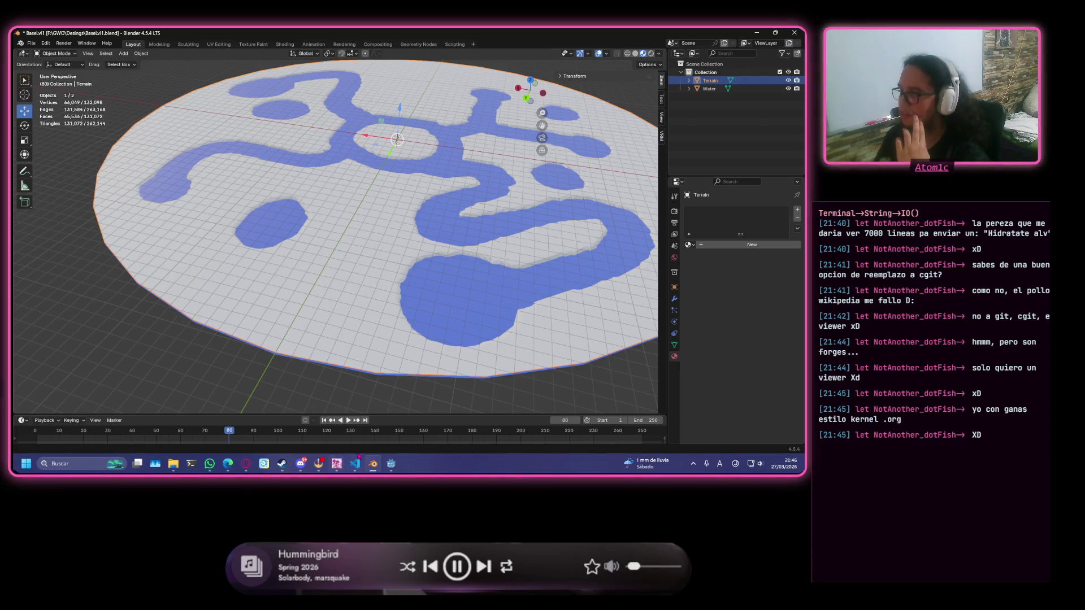
click(302, 464)
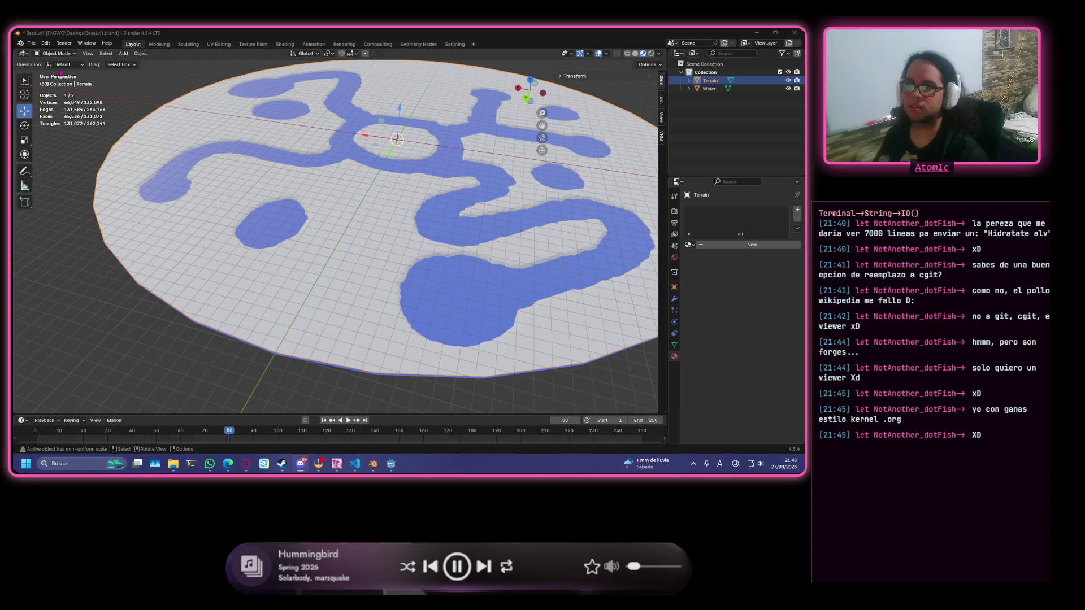
click(362, 176)
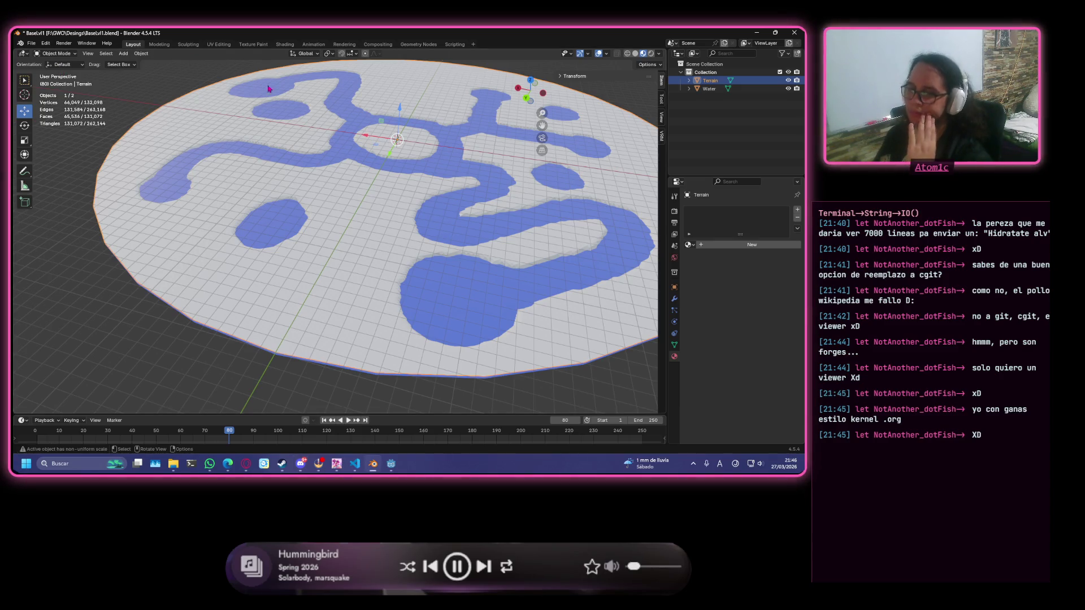
middle_drag(352, 231, 455, 255)
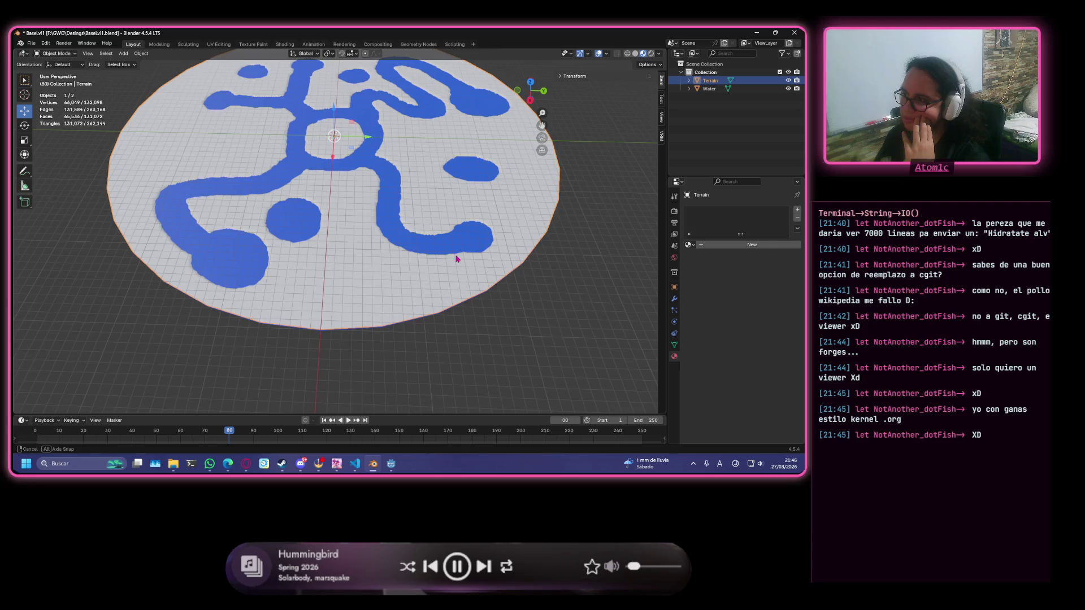
mouse_move(358, 245)
middle_down()
mouse_move(451, 201)
mouse_move(341, 216)
mouse_move(329, 205)
mouse_move(284, 221)
mouse_move(451, 226)
mouse_move(393, 237)
middle_up()
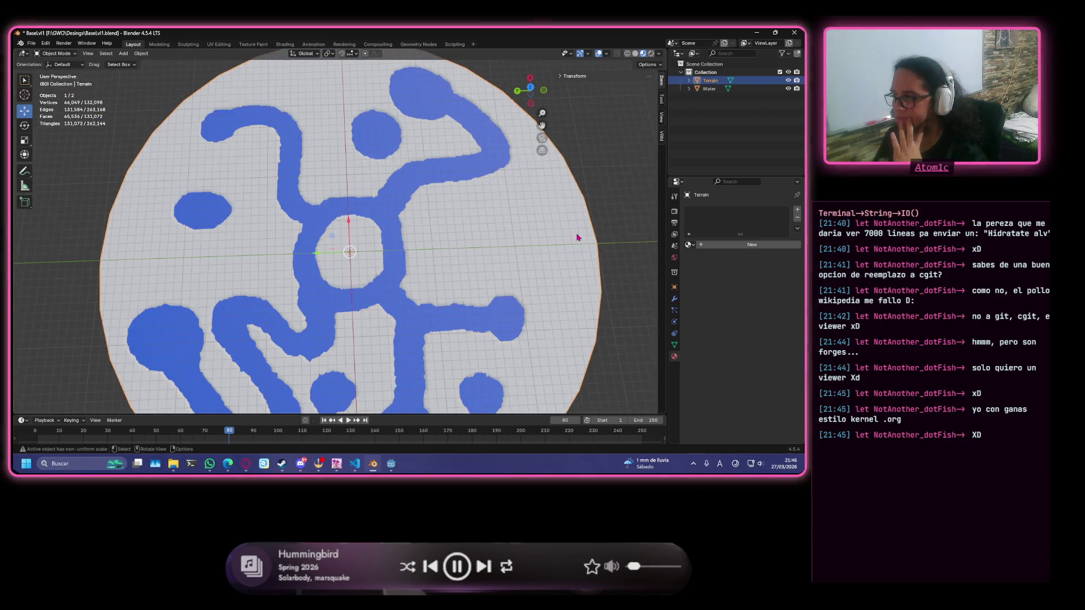
middle_drag(482, 232, 397, 219)
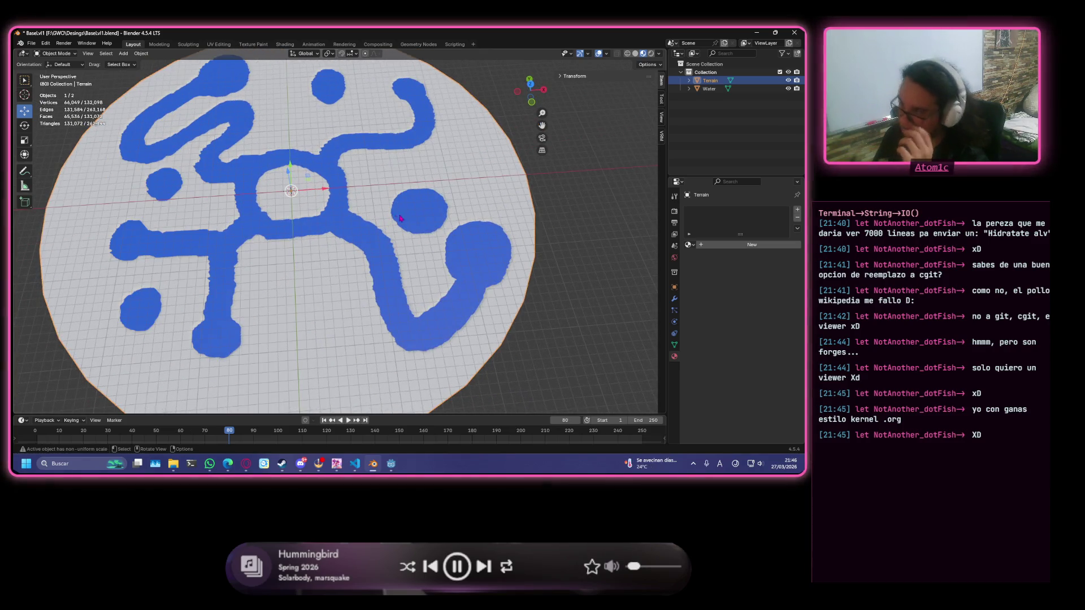
middle_drag(372, 247, 358, 308)
key(Escape)
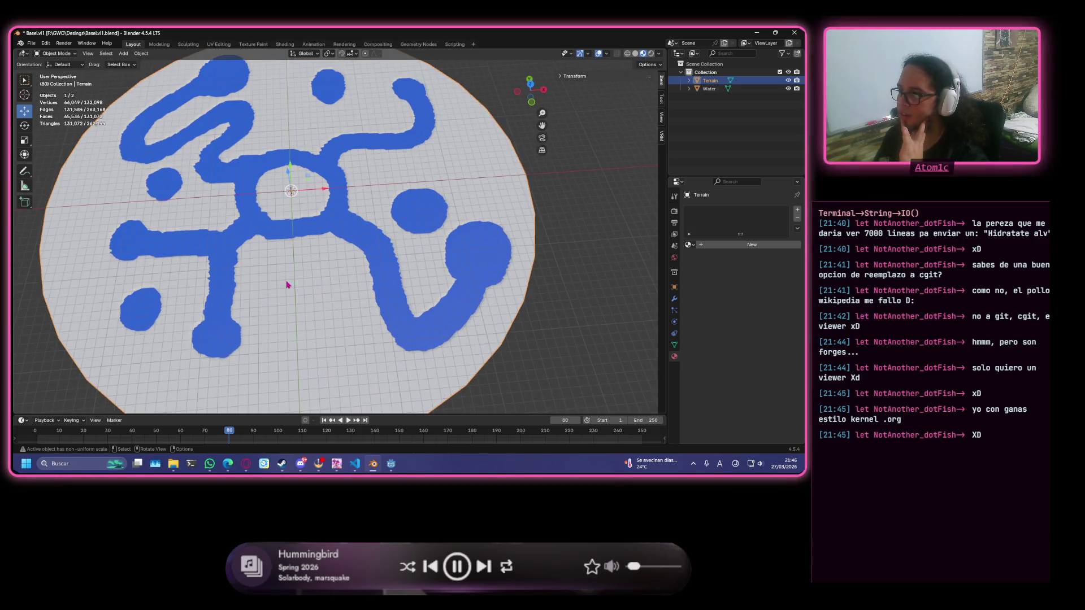
middle_drag(296, 259, 335, 270)
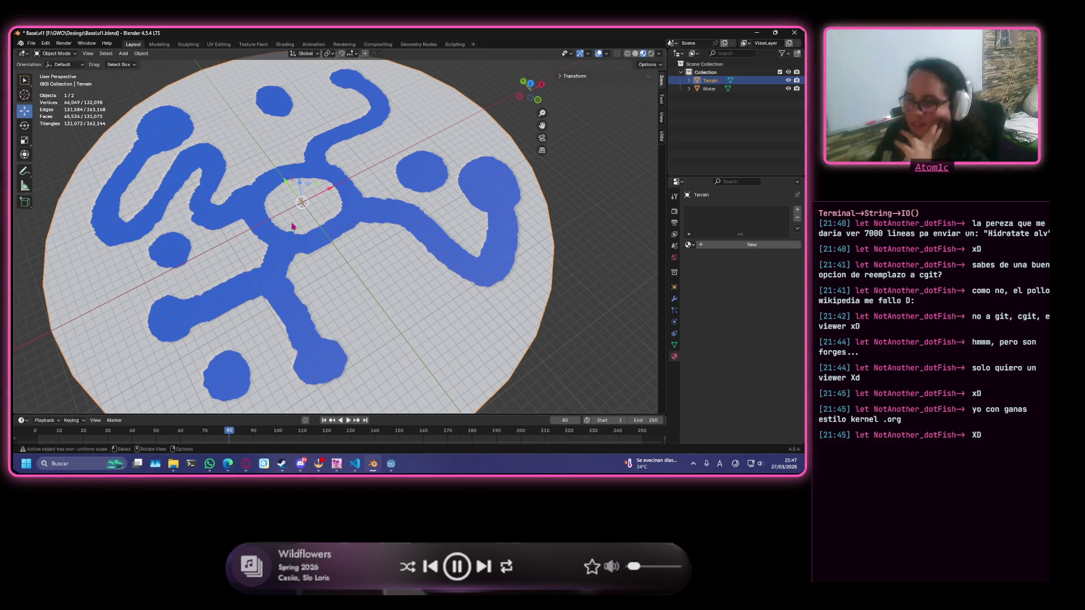
Orbit and zoom out around the terrain disc, then switch to the browser's Google results.
mouse_move(144, 317)
middle_down()
mouse_move(191, 287)
mouse_move(178, 274)
mouse_move(305, 182)
mouse_move(339, 213)
mouse_move(494, 221)
mouse_move(482, 289)
mouse_move(434, 261)
mouse_move(479, 270)
mouse_move(399, 270)
mouse_move(424, 265)
mouse_move(290, 250)
middle_up()
scroll(306, 182, down, 5)
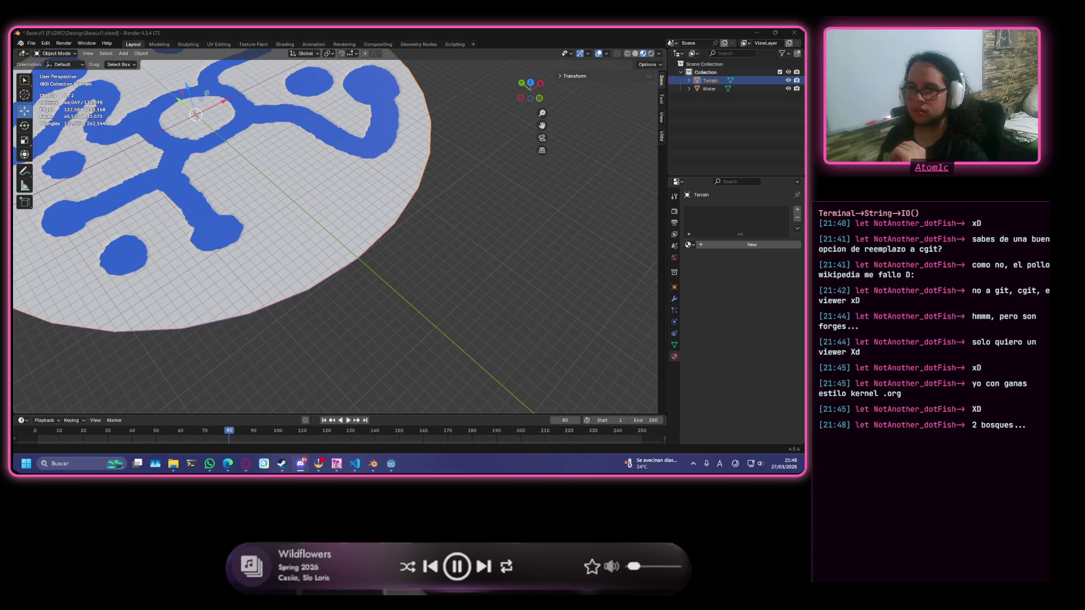
key(alt+Tab)
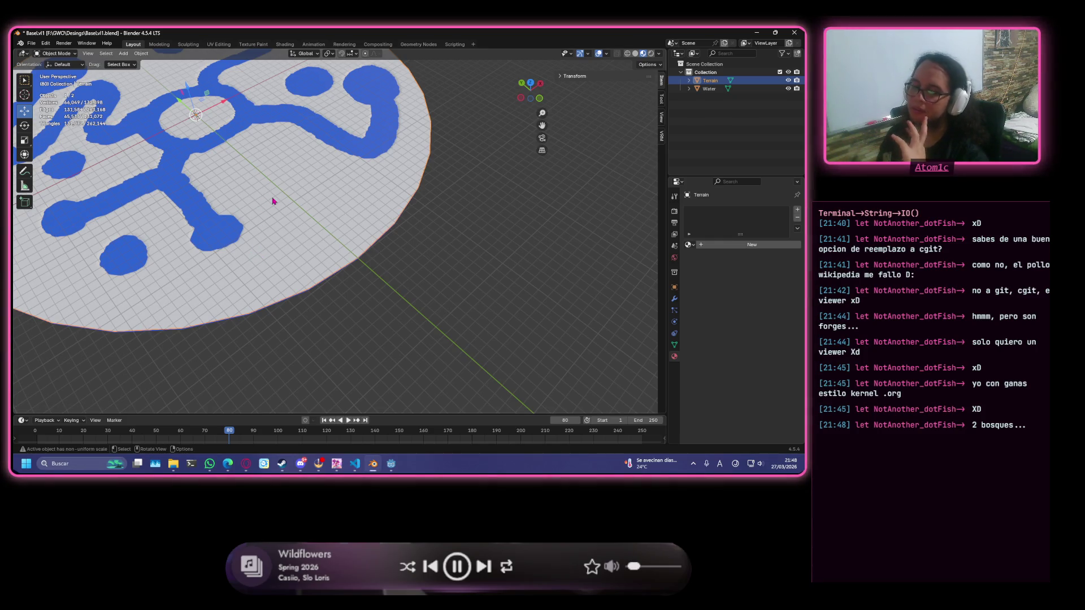
mouse_move(301, 463)
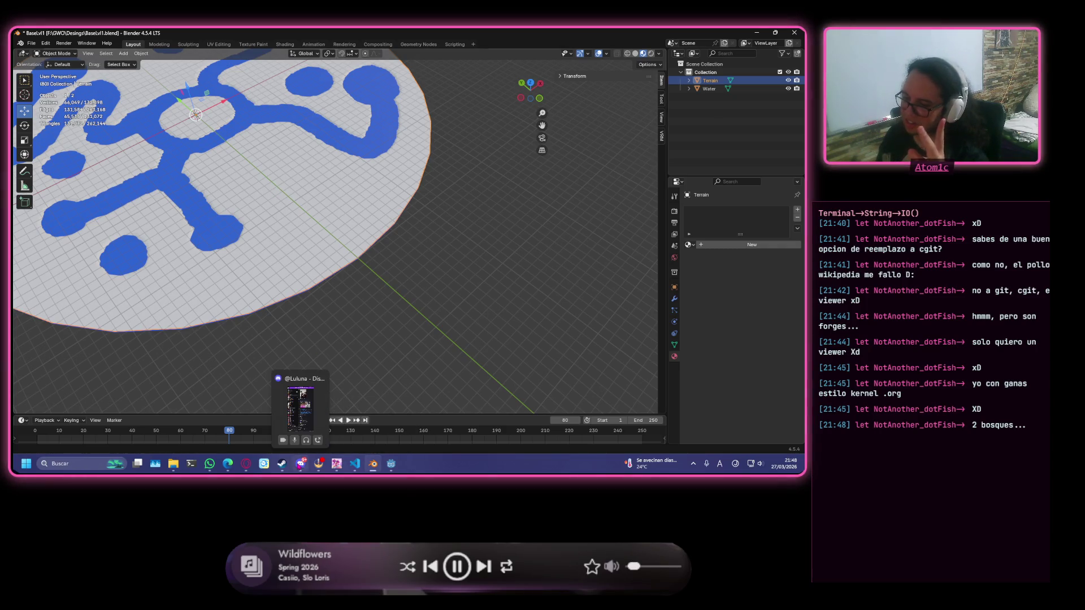
mouse_move(228, 463)
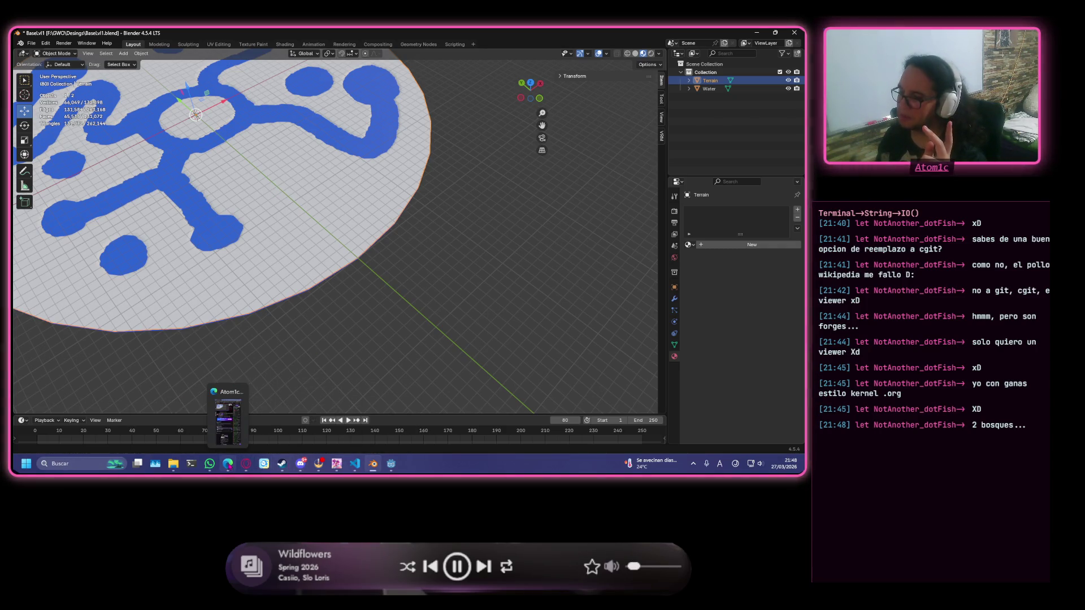
click(314, 418)
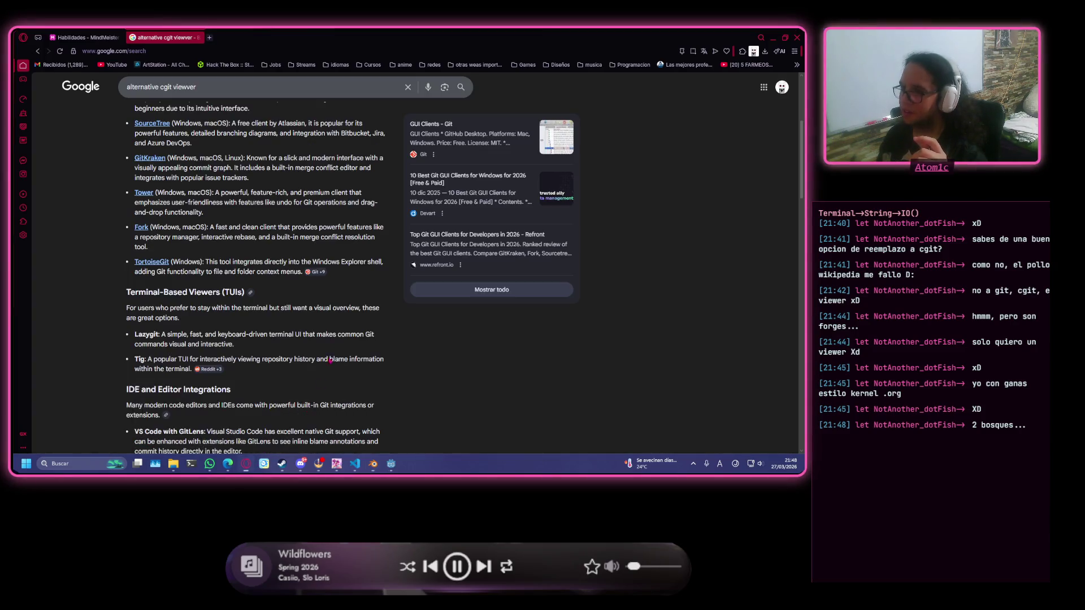
Select the Ent's node in the MindMeister map and search Google for 'ents' in a new tab.
click(95, 36)
click(413, 339)
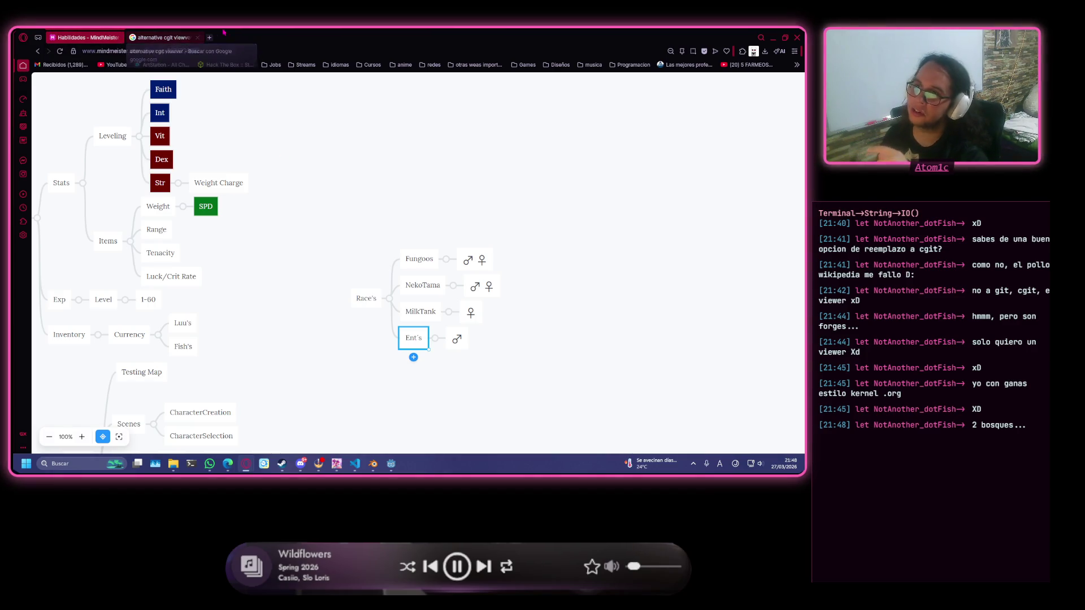
click(209, 37)
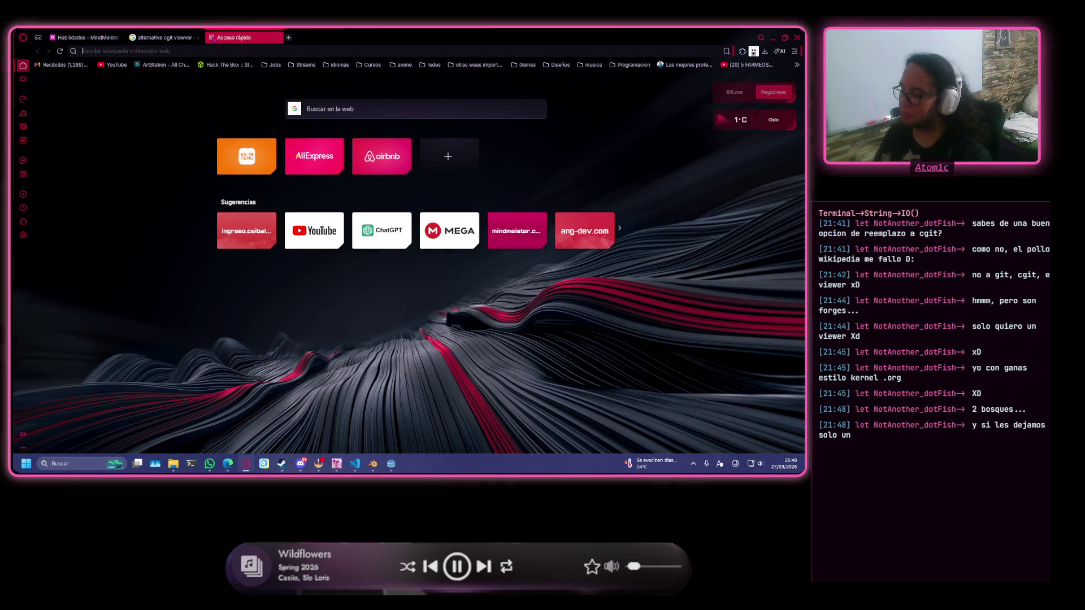
text(ents)
key(Return)
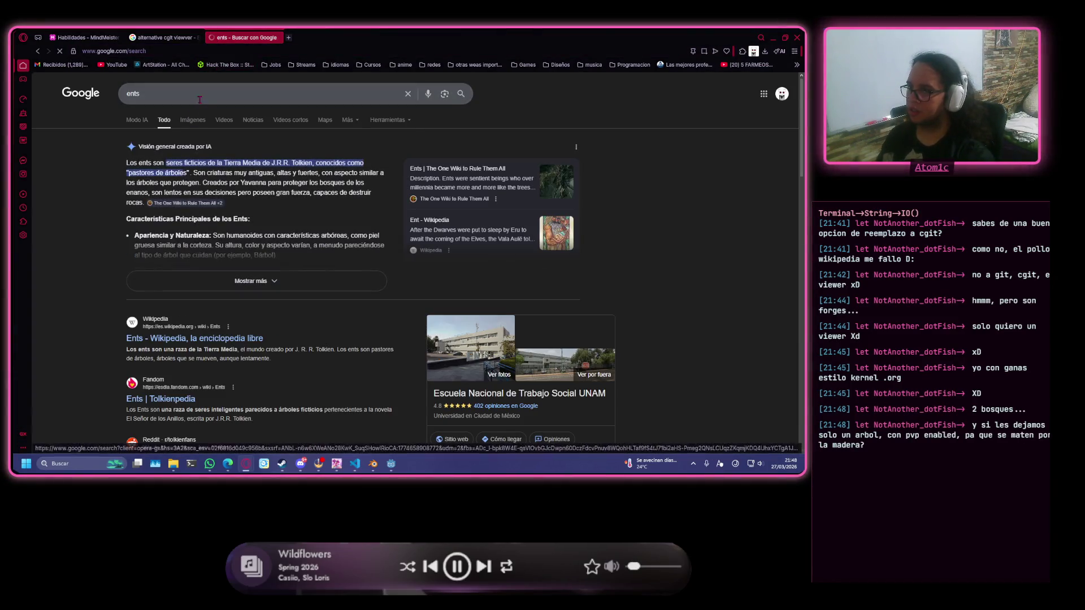
Show image results for 'ents señor de los anillos', then open Google's homepage in a new tab.
click(199, 100)
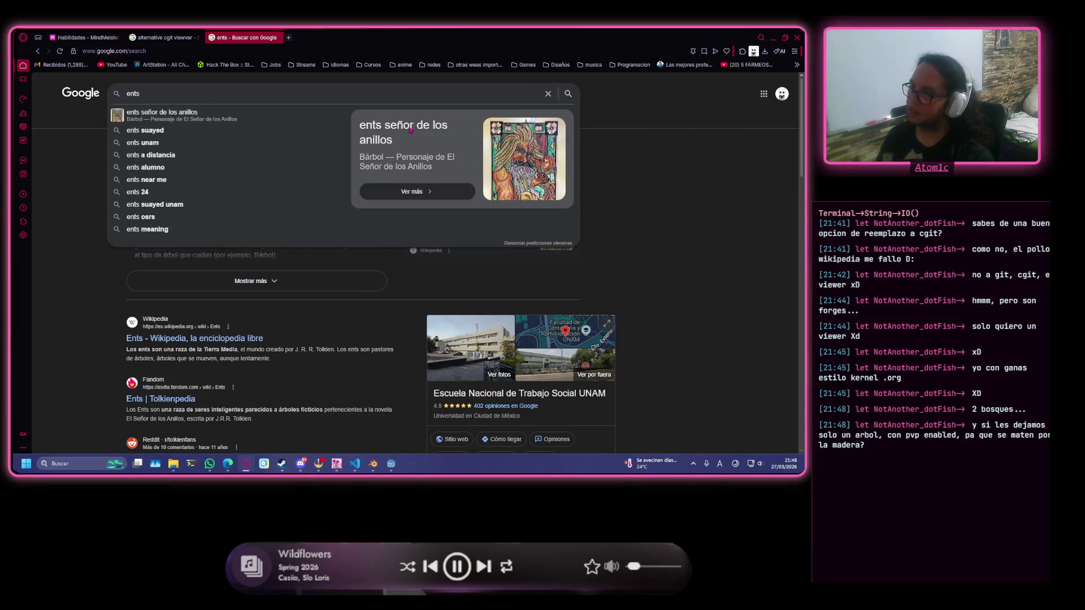
click(417, 191)
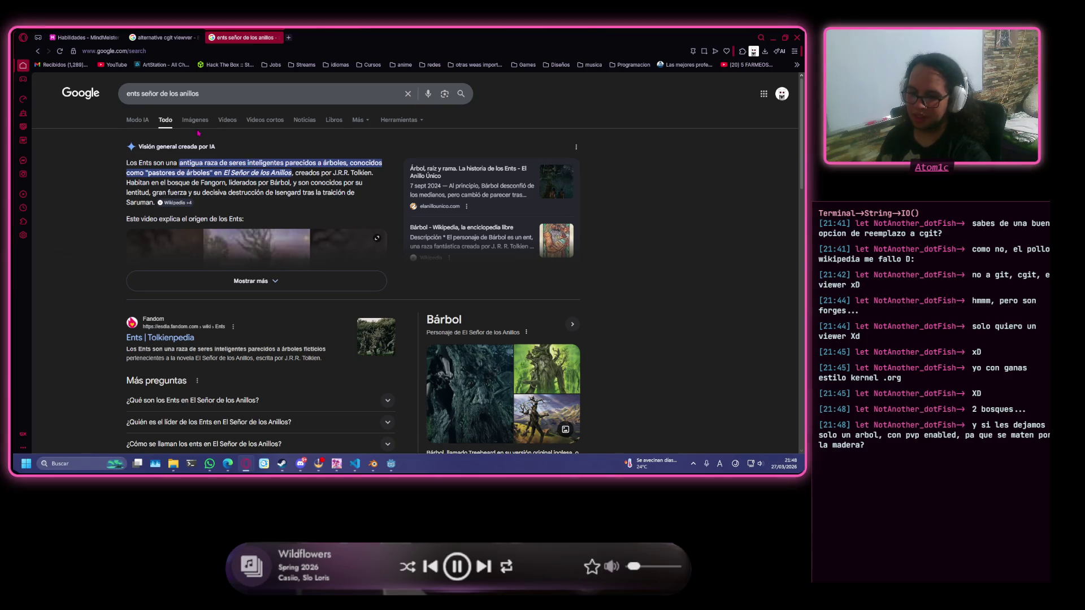
click(195, 121)
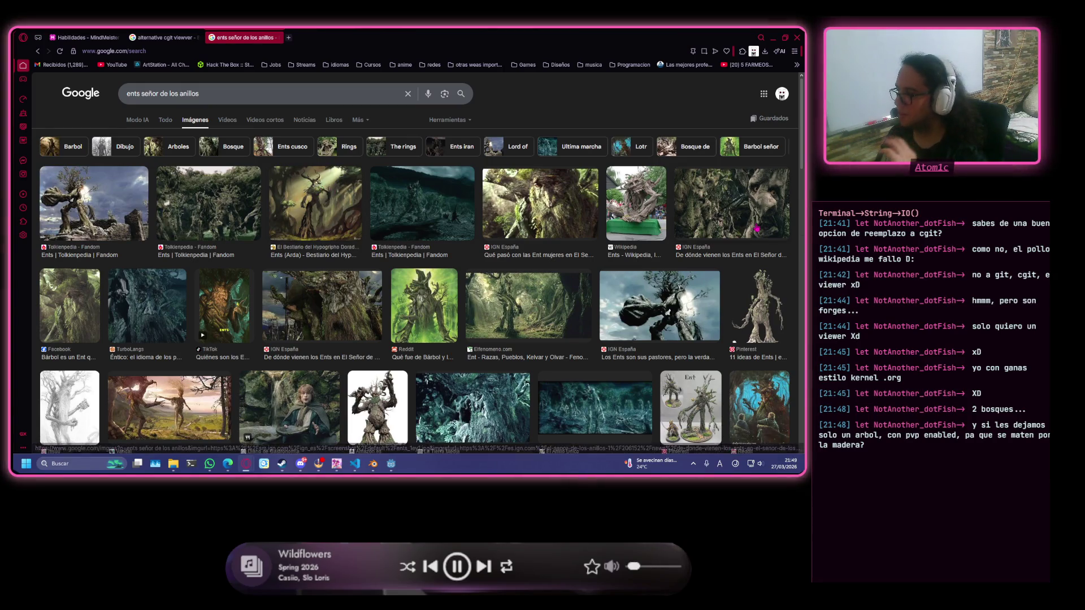
scroll(395, 215, down, 2)
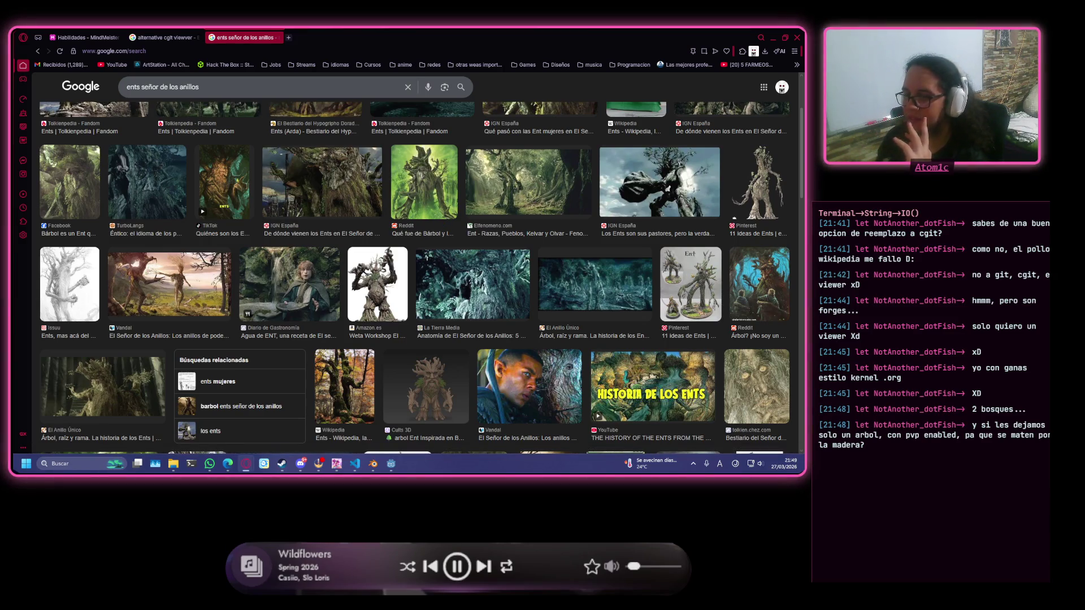
scroll(497, 402, up, 3)
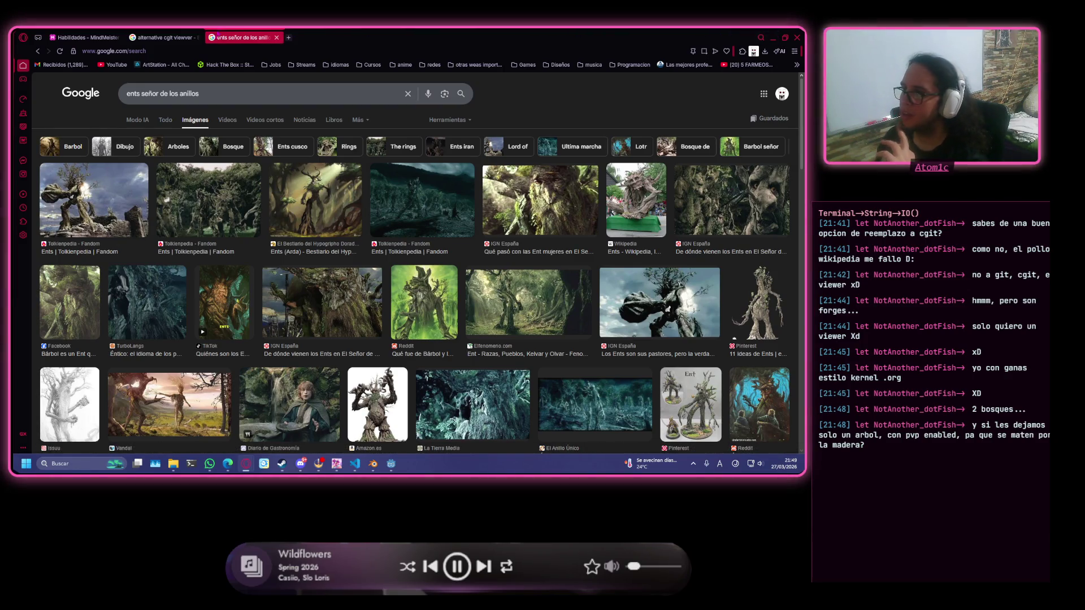
drag(91, 91, 279, 31)
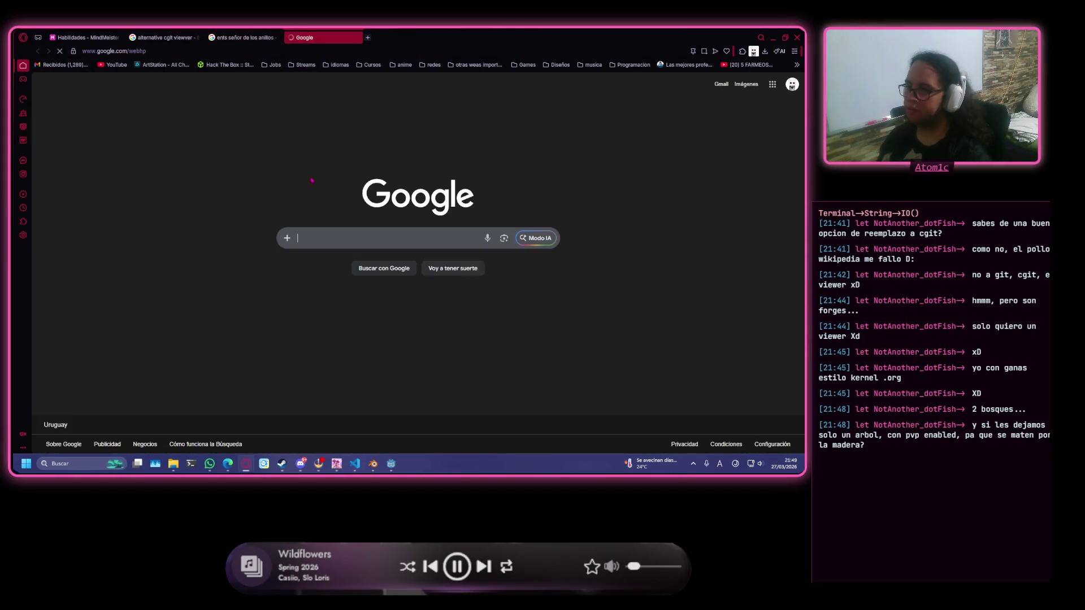
click(351, 238)
Search images for 'fungoos', then refine the search to 'fungoos bosque'.
text(fungoos)
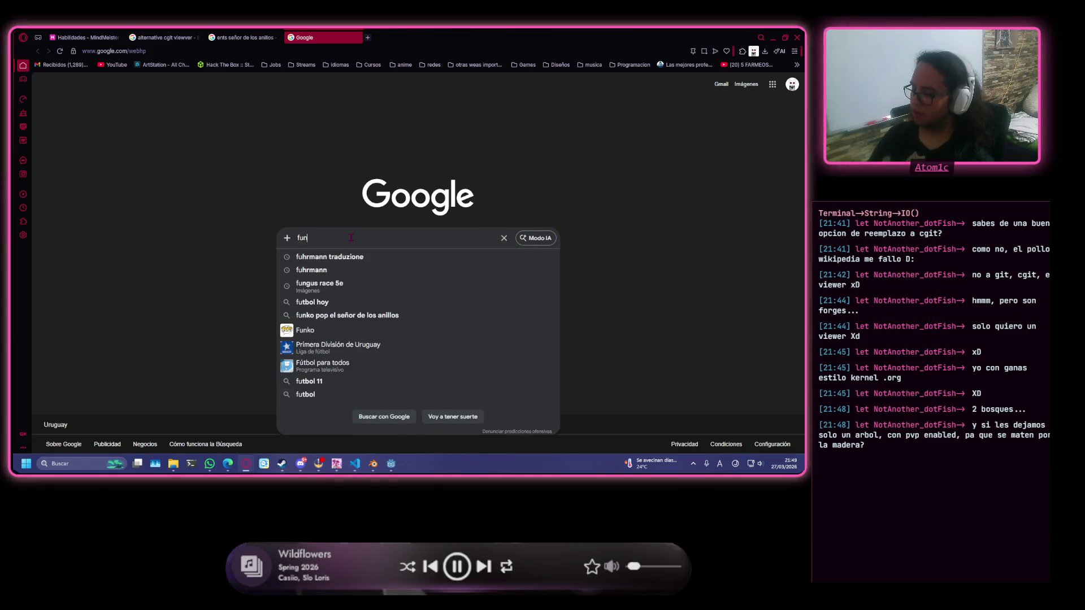
key(Return)
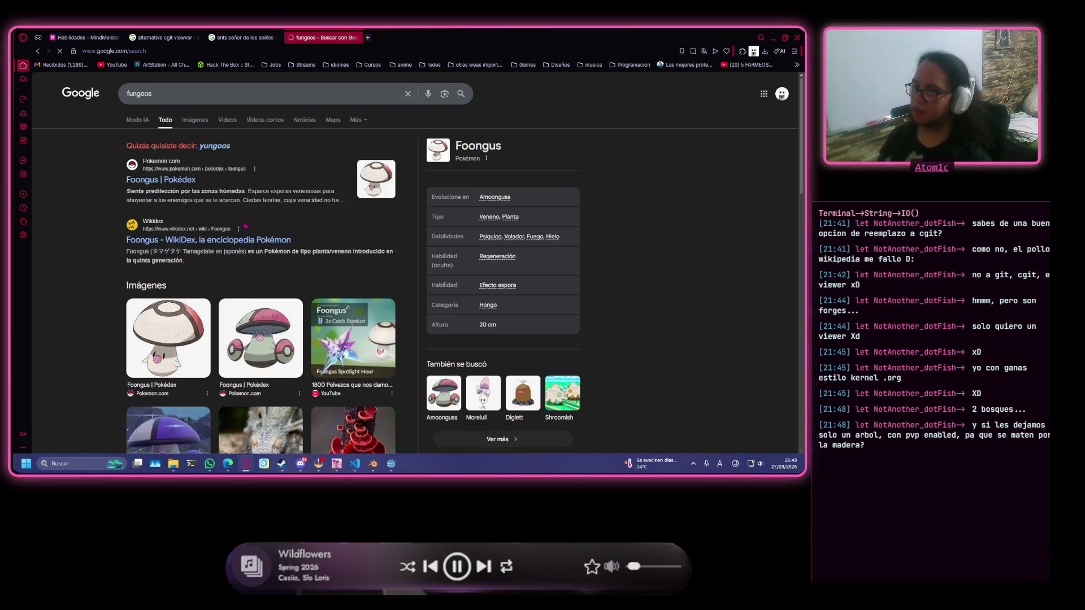
click(191, 133)
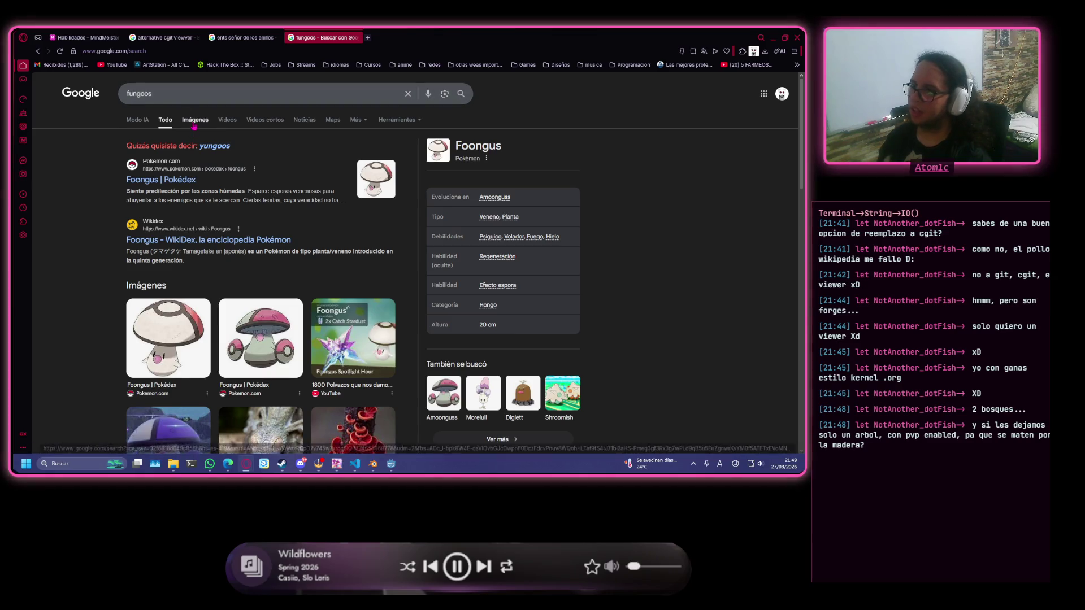
click(339, 94)
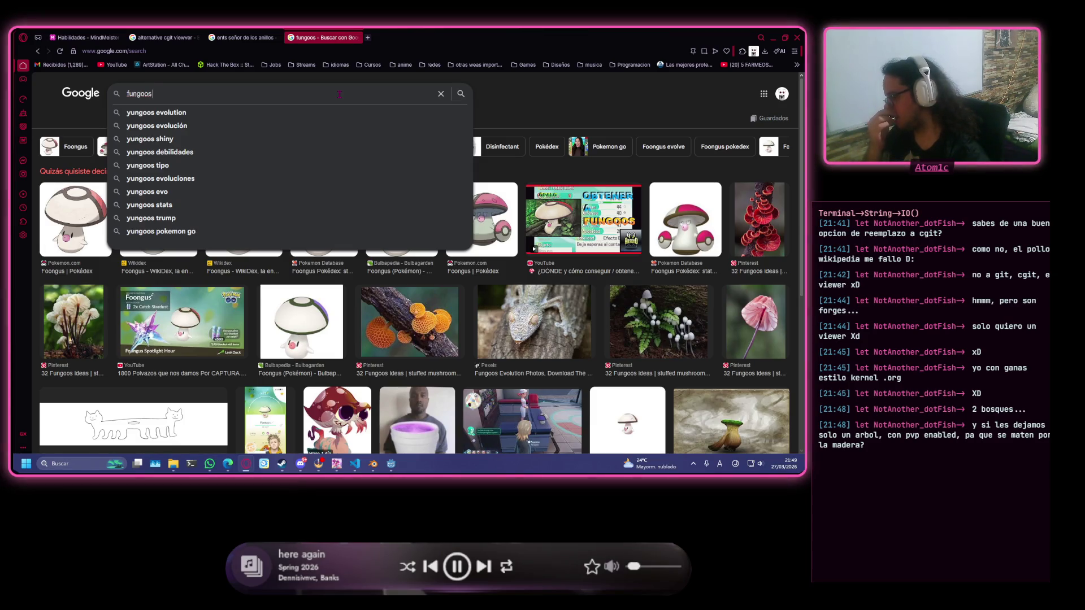
text( bosque)
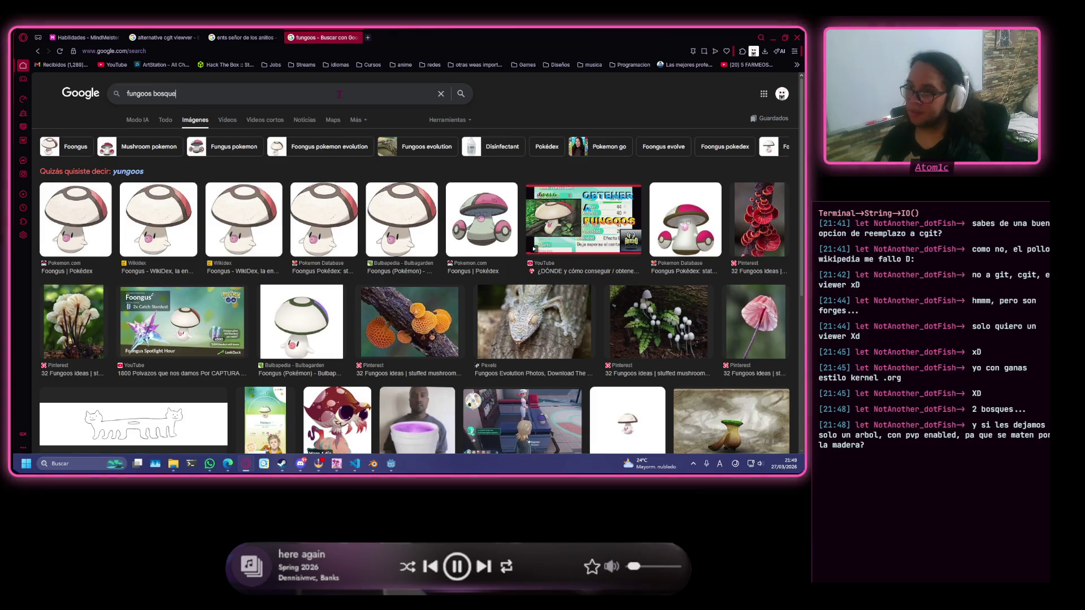
key(Return)
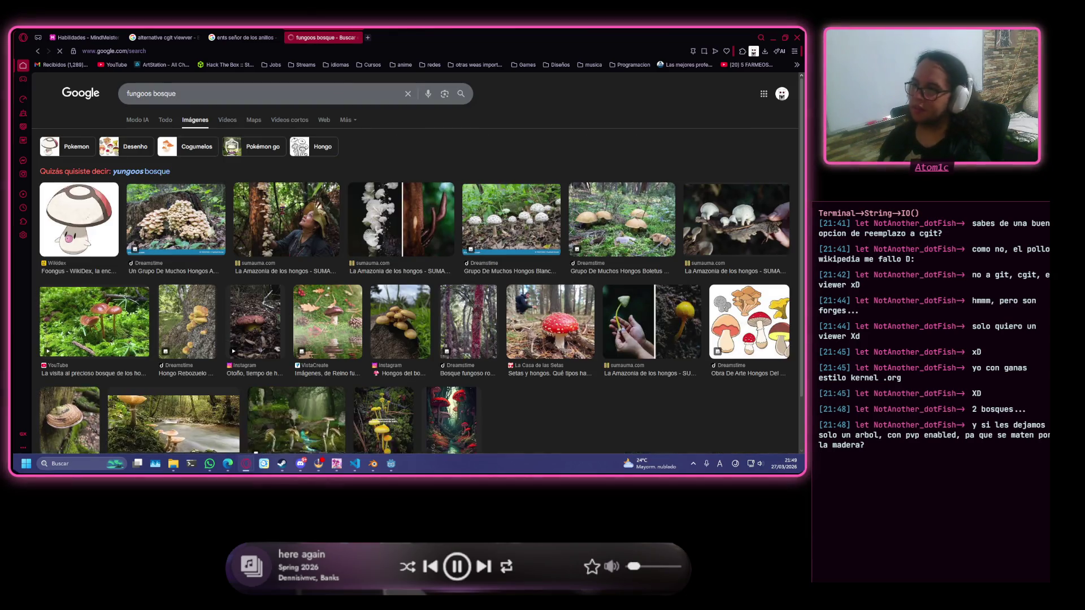
Replace 'bosque' with 'D&D' to search 'fungoos D&D', then add 'forest' to the query.
double_click(155, 93)
key(BackSpace)
text(&D)
key(Return)
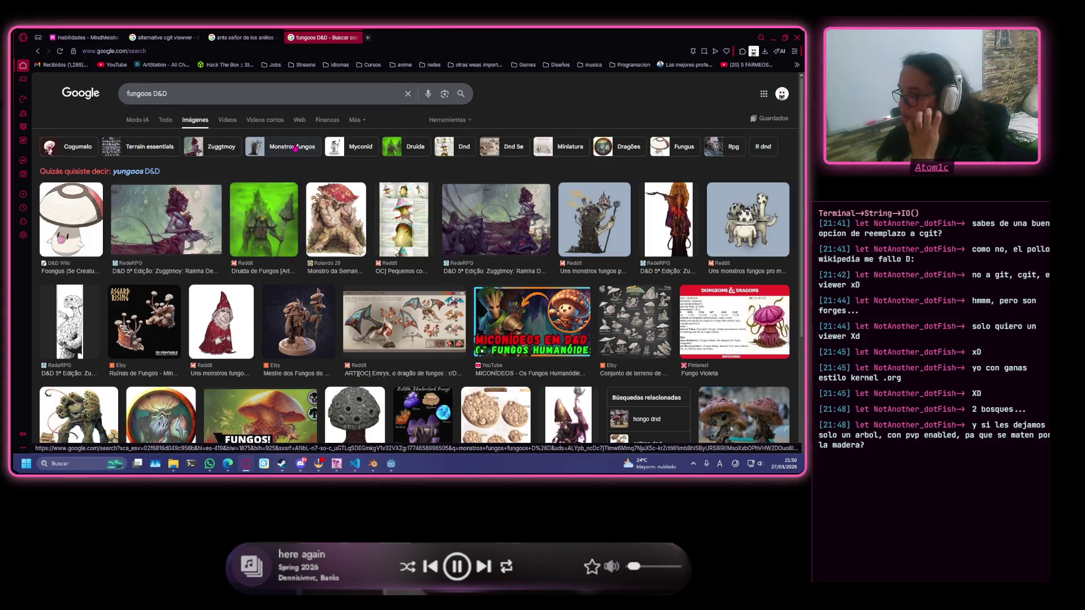
click(294, 94)
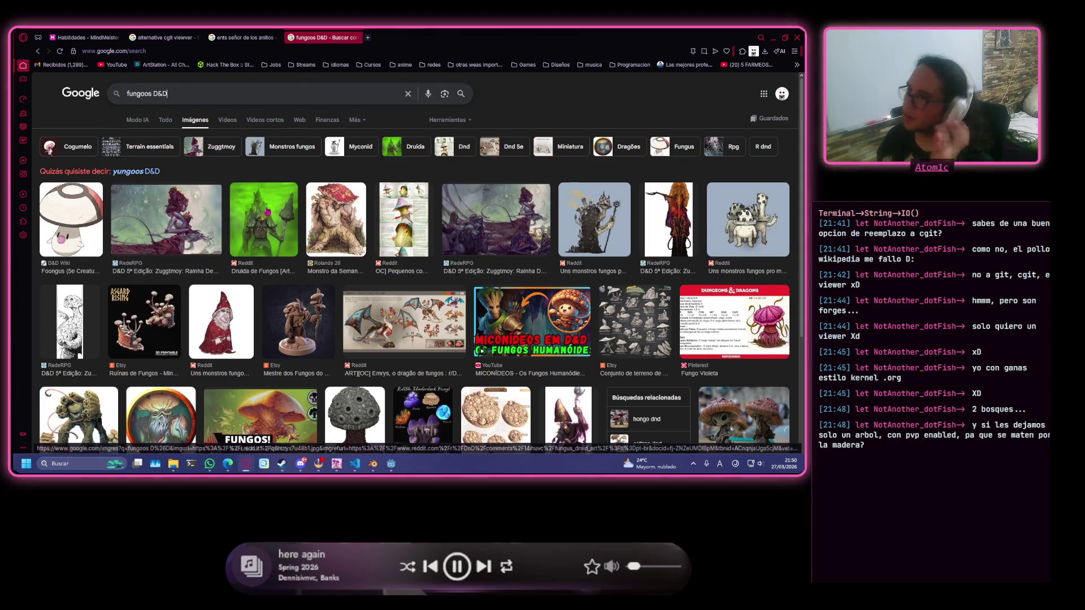
scroll(491, 370, down, 1)
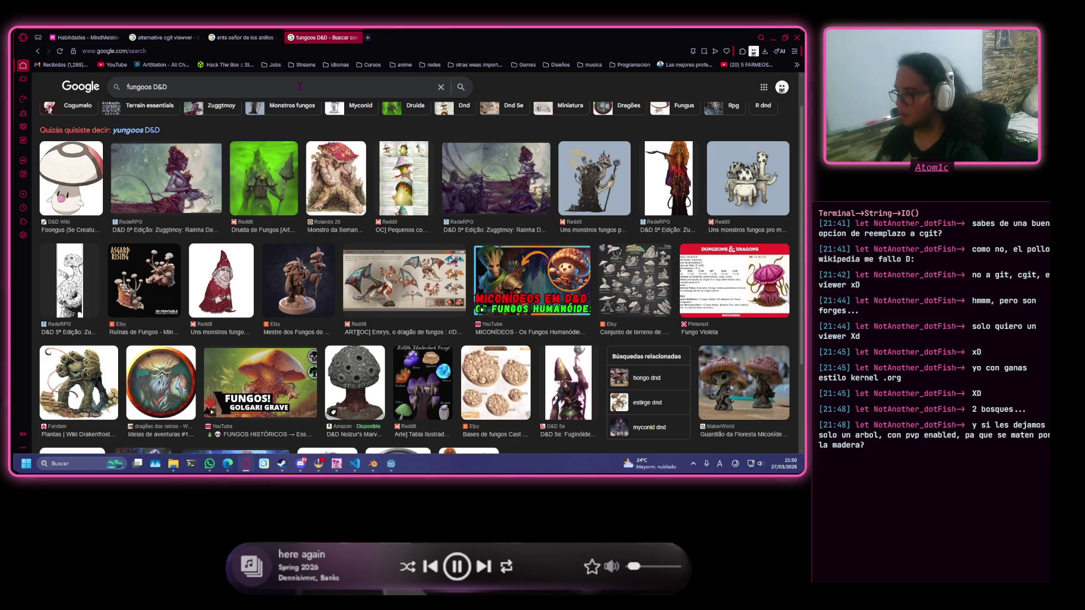
text(forest)
Run the 'fungoos D&D forest' image search and scan the results.
key(Return)
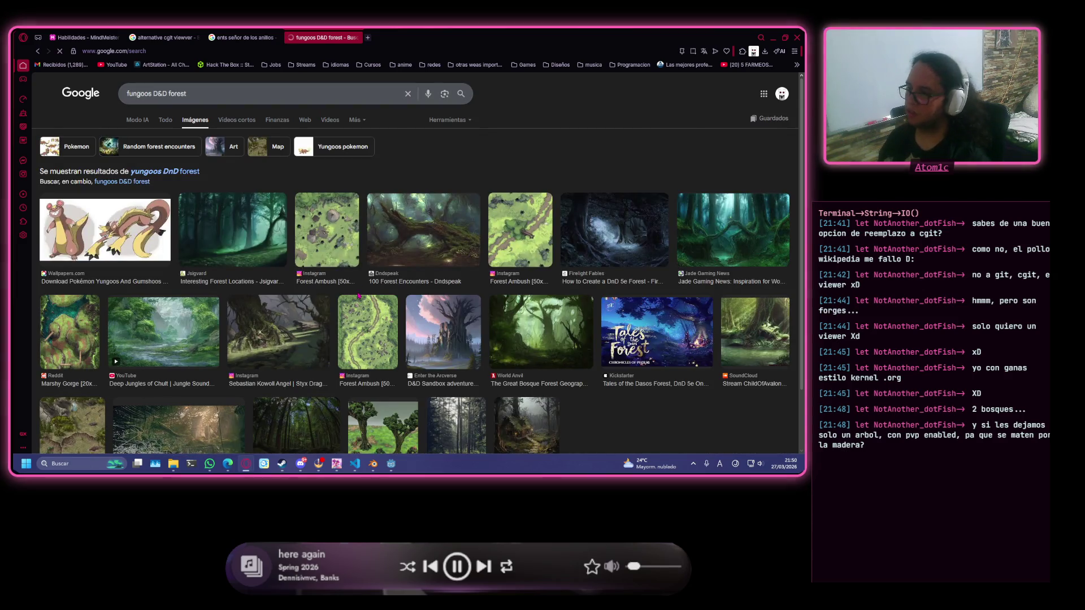
scroll(311, 322, down, 2)
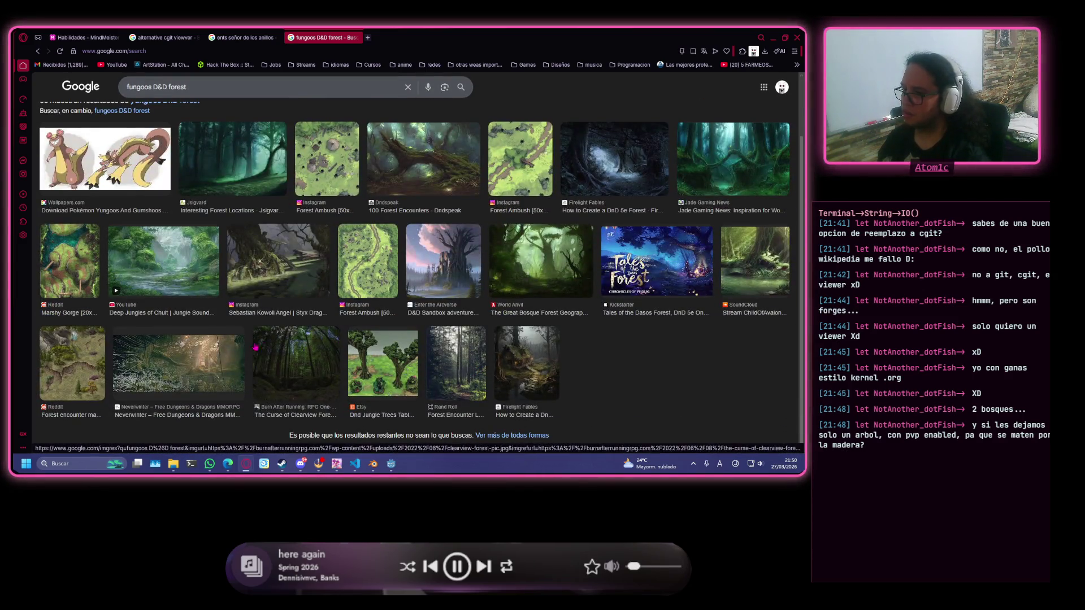
scroll(265, 347, up, 2)
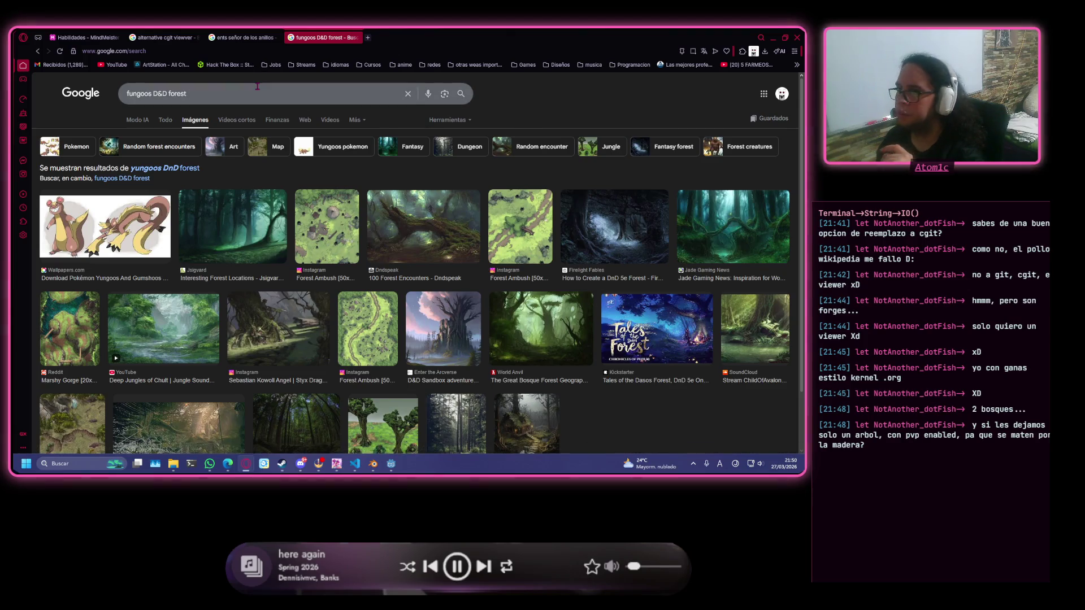
Delete 'forest' from the query without searching, then return to the Blender window.
drag(193, 100, 170, 91)
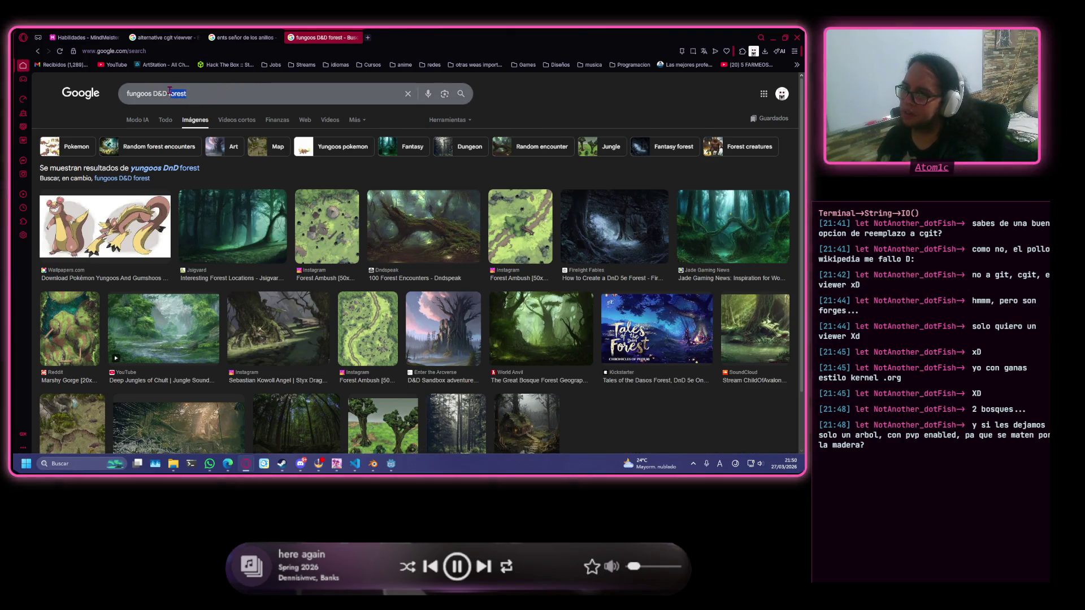
click(170, 93)
key(BackSpace)
key(BackSpace)
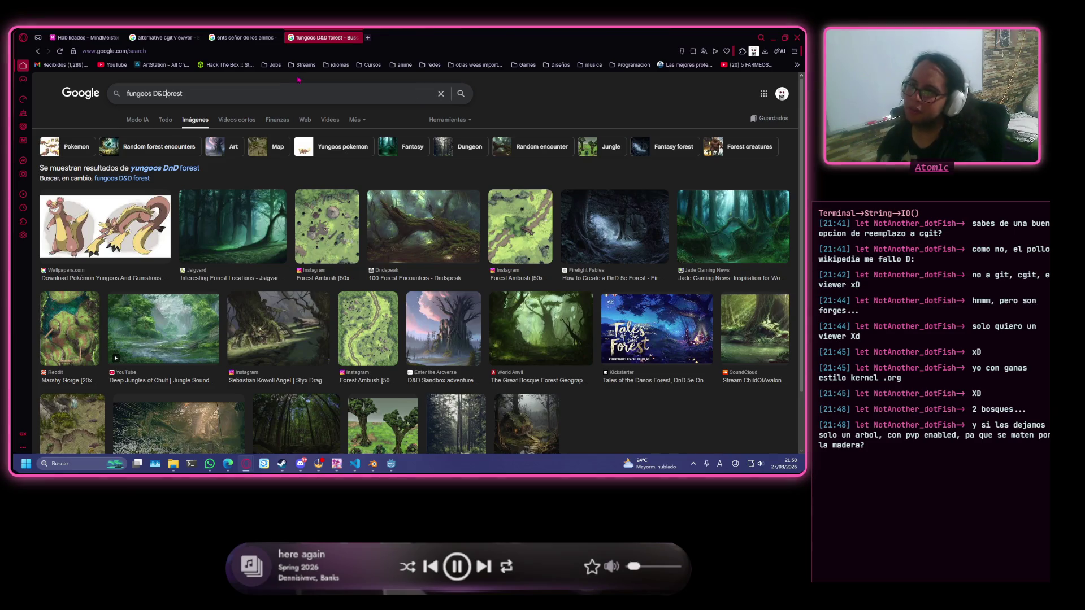
drag(181, 94, 170, 93)
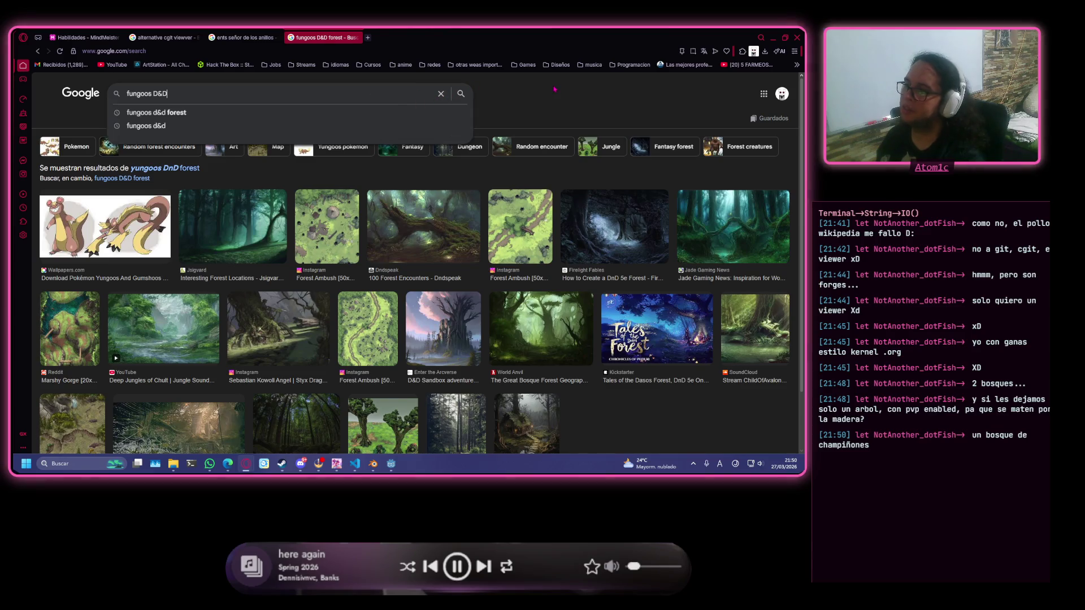
click(537, 173)
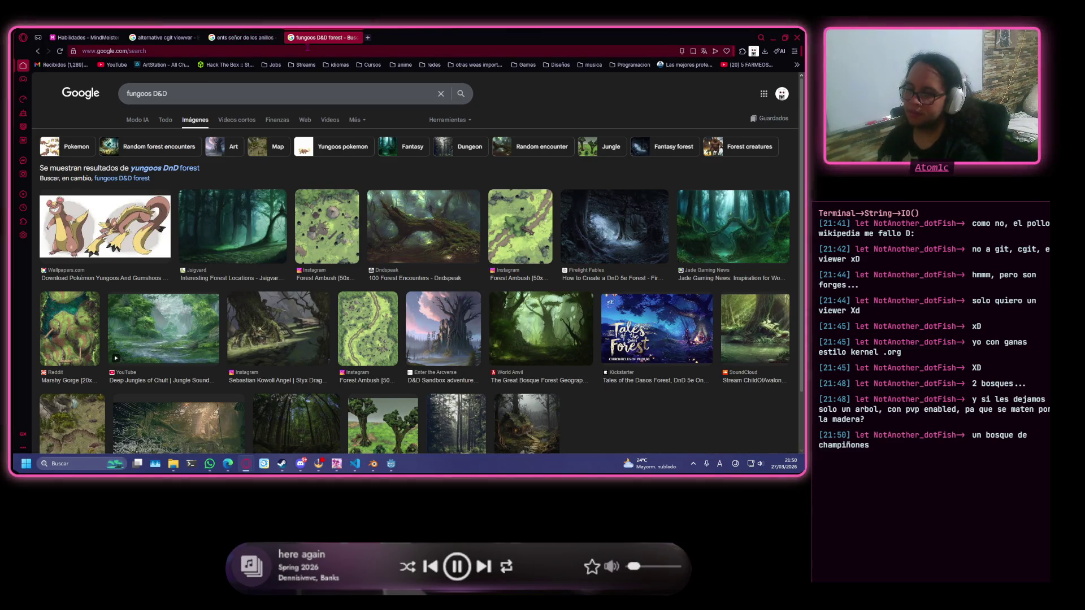
mouse_move(354, 465)
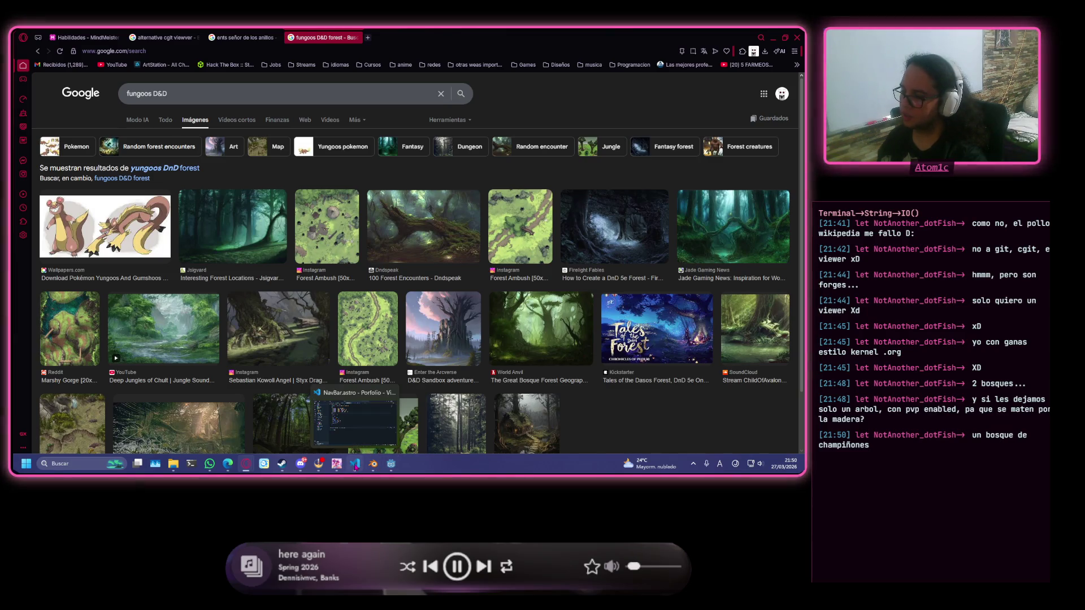
click(373, 464)
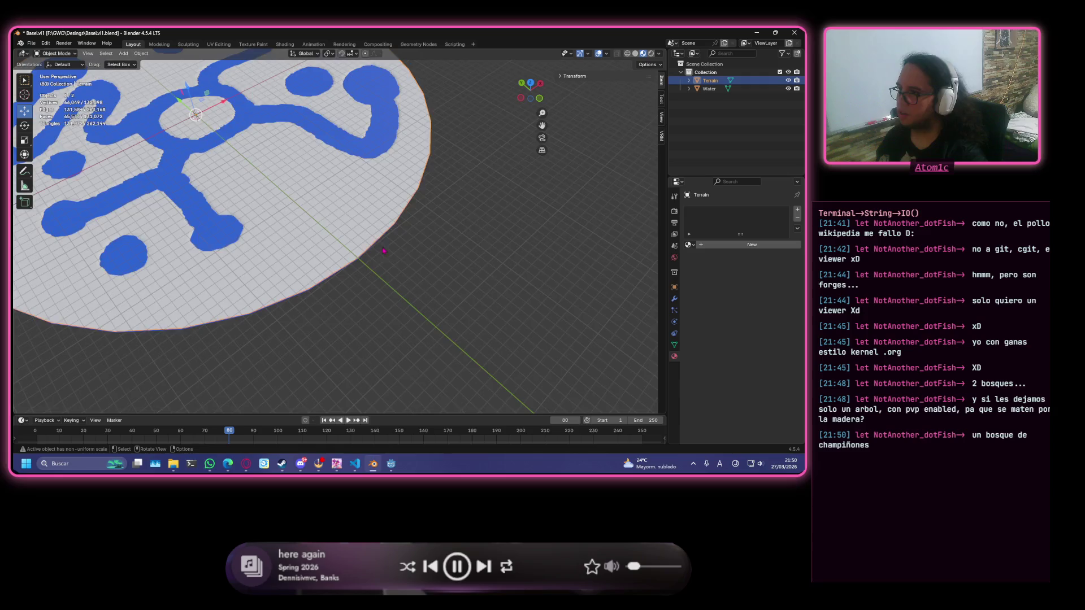
Orbit and zoom around the Terrain disc to inspect its blue channels and round pools.
mouse_move(311, 214)
middle_down()
mouse_move(300, 239)
mouse_move(310, 227)
middle_up()
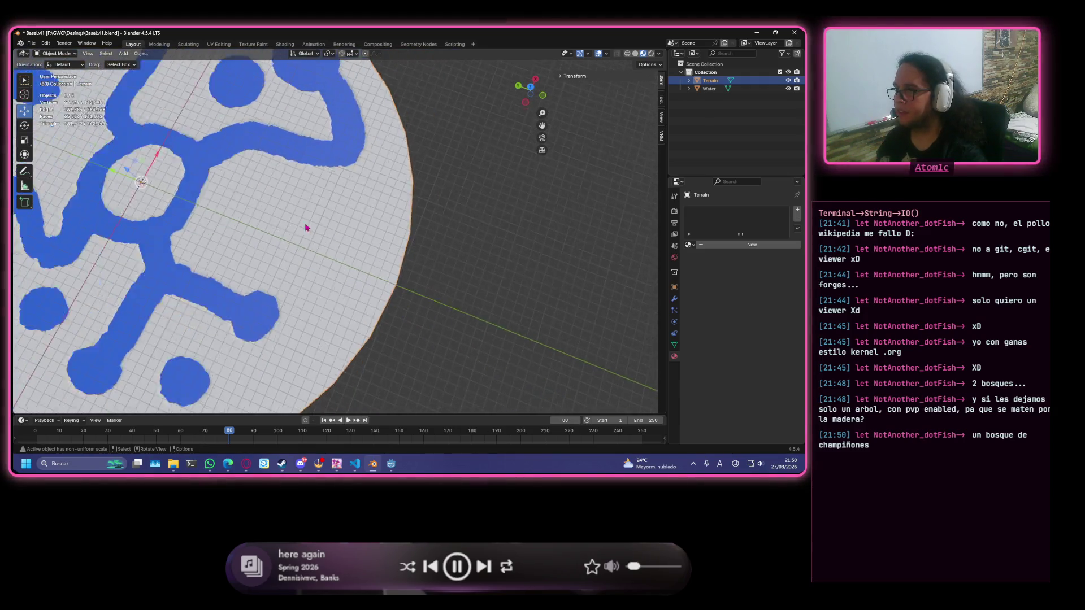
scroll(295, 222, down, 3)
scroll(287, 222, up, 3)
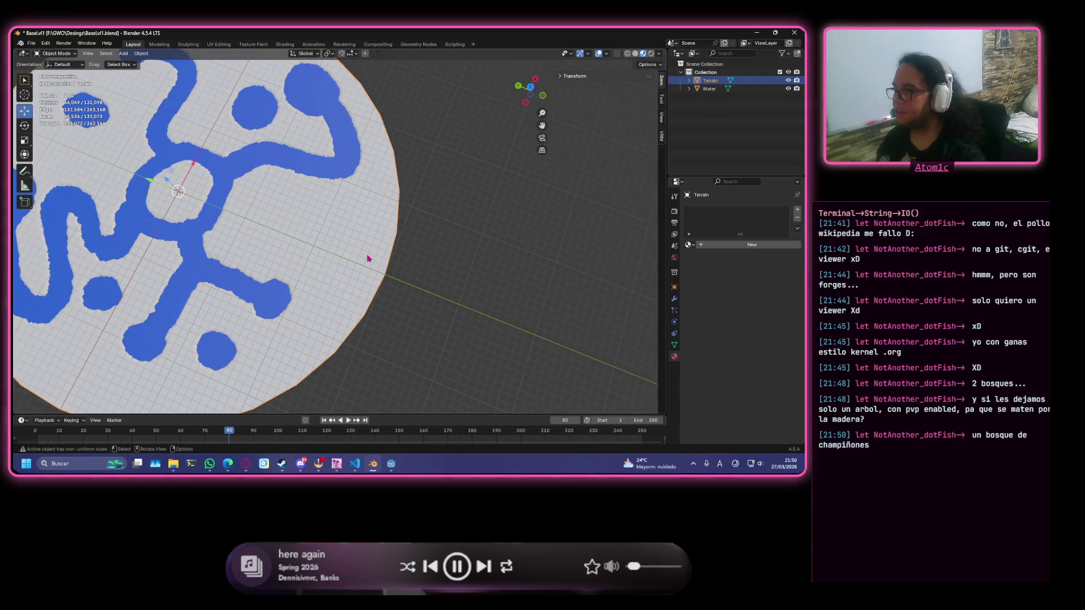
mouse_move(246, 250)
middle_down()
mouse_move(405, 250)
mouse_move(296, 242)
mouse_move(335, 244)
middle_up()
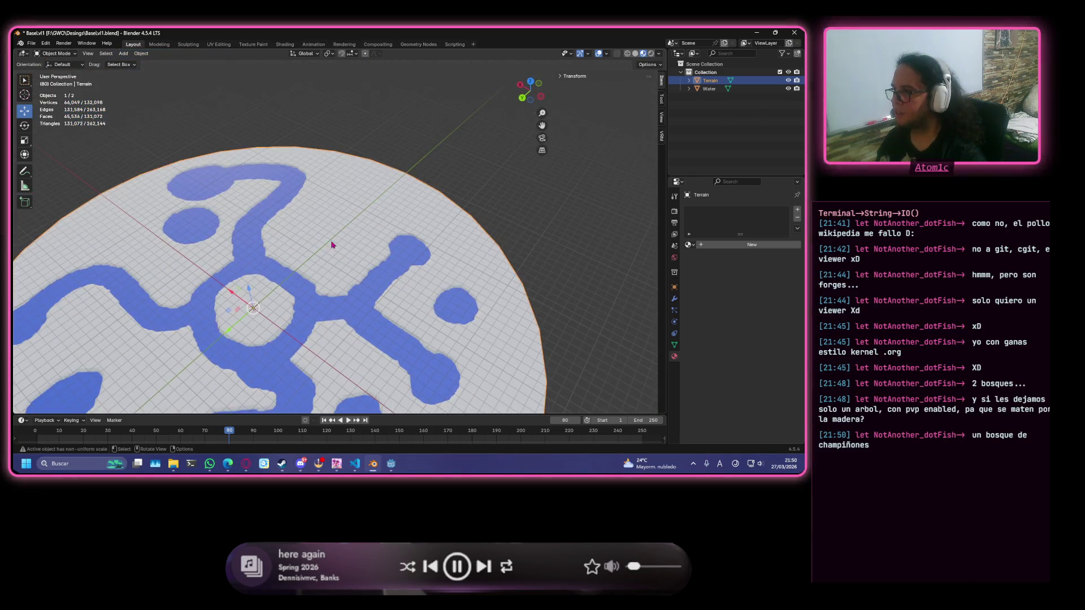
mouse_move(133, 302)
middle_down()
mouse_move(151, 303)
mouse_move(195, 359)
mouse_move(430, 330)
mouse_move(394, 316)
middle_up()
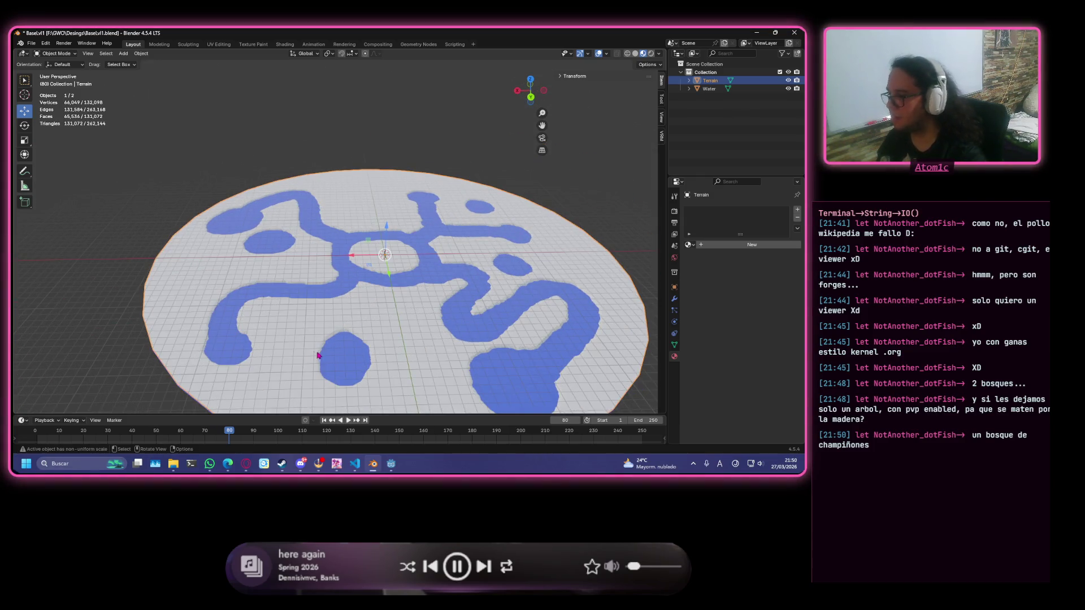
scroll(318, 355, down, 2)
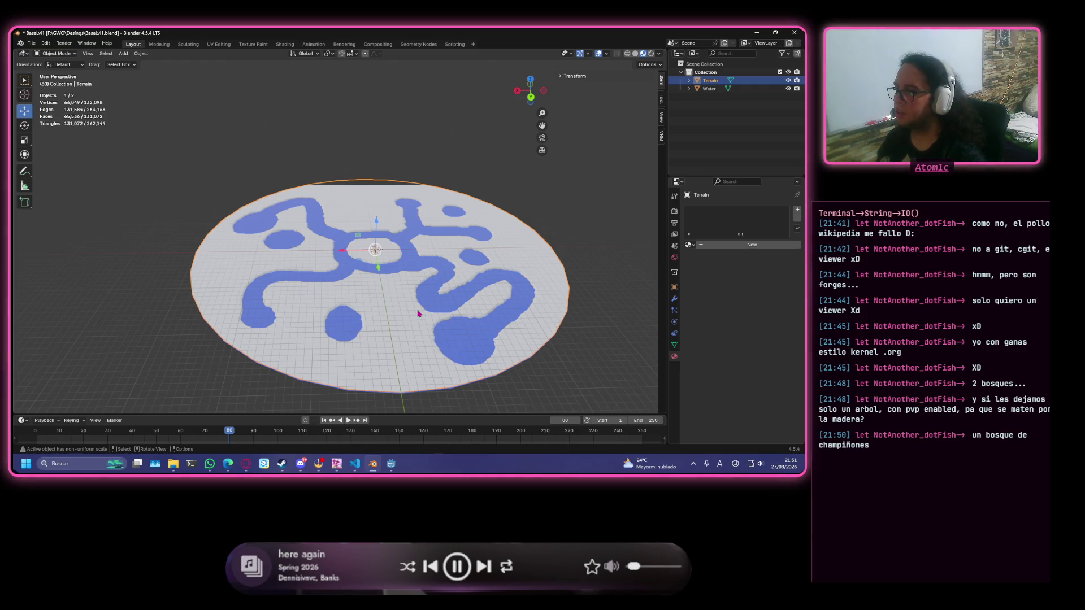
mouse_move(377, 320)
middle_down()
mouse_move(380, 300)
mouse_move(396, 339)
mouse_move(359, 320)
middle_up()
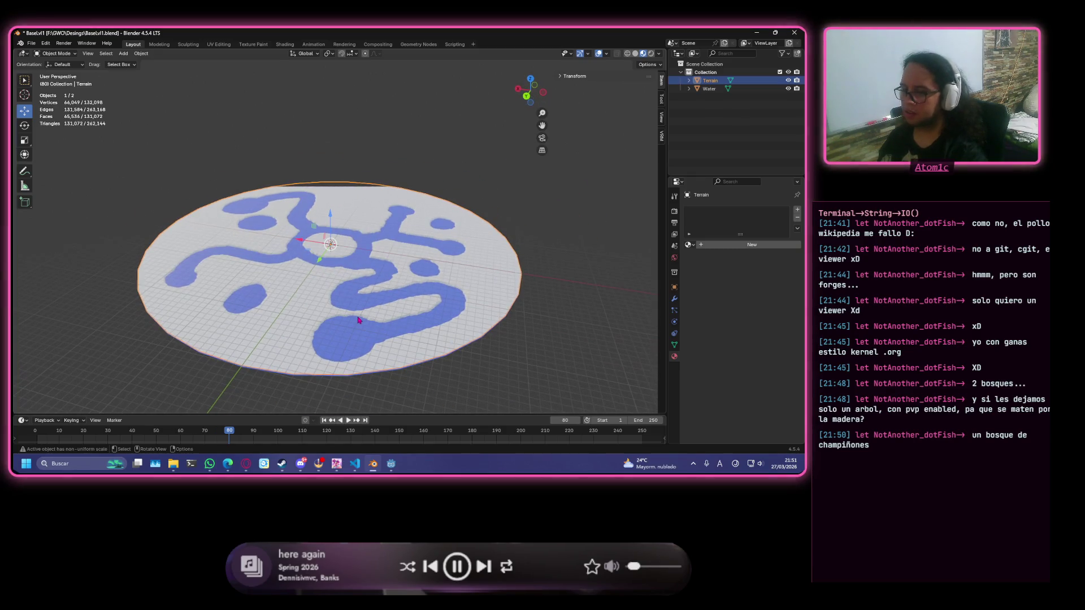
scroll(339, 342, up, 3)
scroll(321, 351, down, 3)
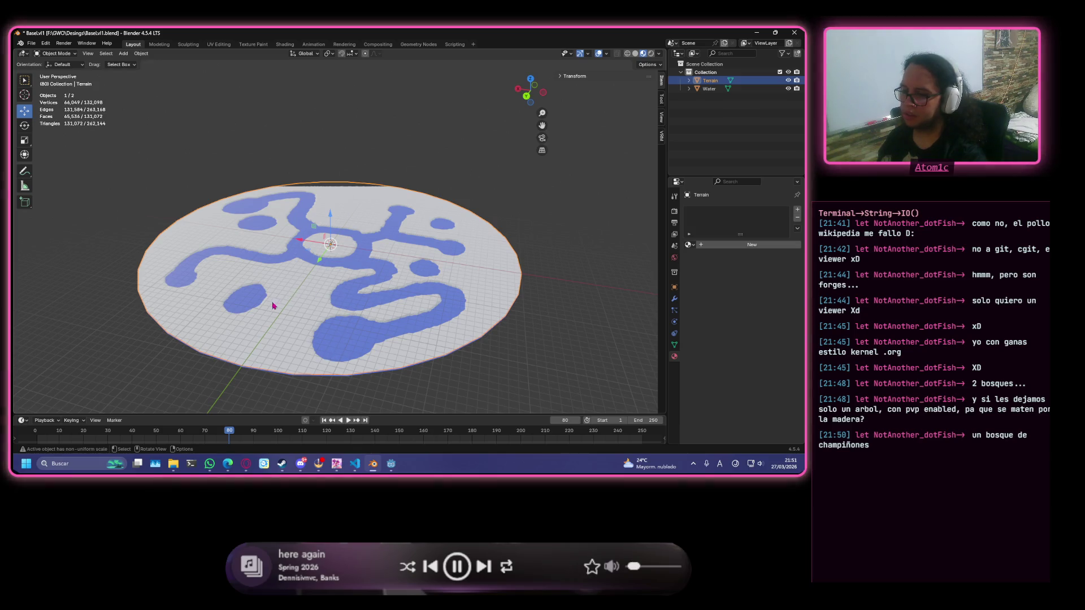
middle_drag(408, 284, 309, 297)
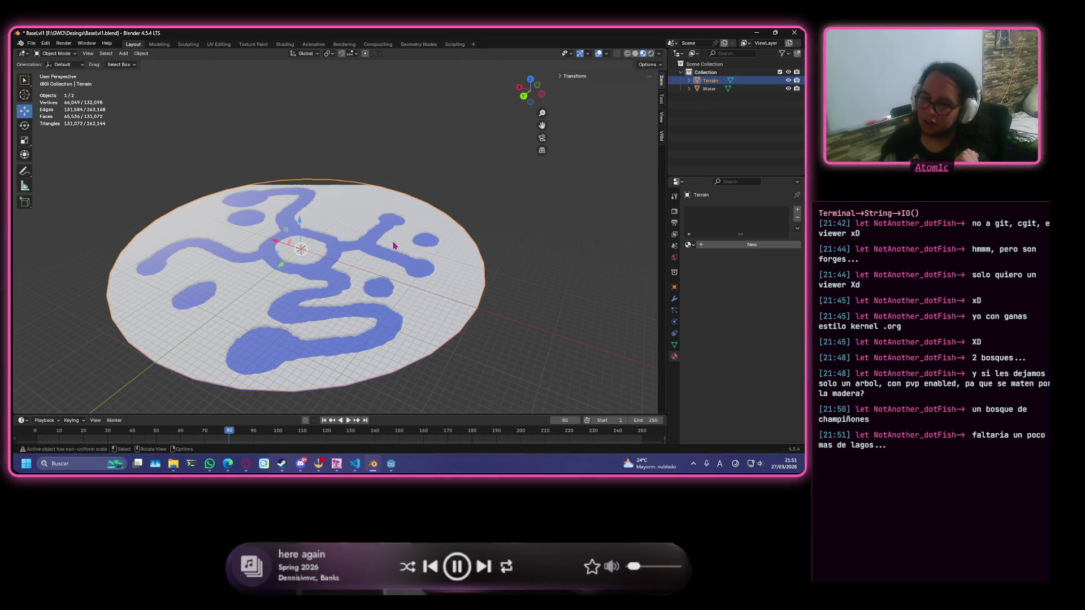
middle_drag(203, 355, 211, 341)
mouse_move(424, 300)
middle_down()
mouse_move(342, 336)
mouse_move(504, 310)
mouse_move(363, 319)
mouse_move(453, 300)
mouse_move(439, 306)
middle_up()
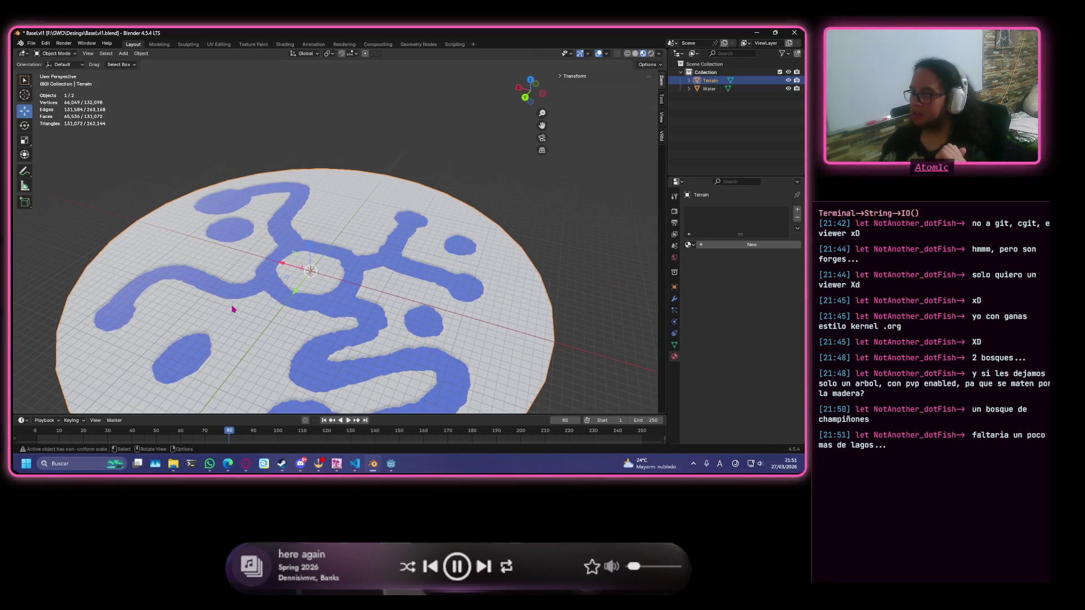
Orbit and zoom to inspect the terrain's central channels from top-down and oblique views.
scroll(337, 270, up, 6)
middle_drag(333, 293, 339, 286)
scroll(359, 202, down, 4)
middle_drag(352, 213, 350, 277)
mouse_move(321, 380)
middle_down()
mouse_move(412, 305)
mouse_move(390, 282)
middle_up()
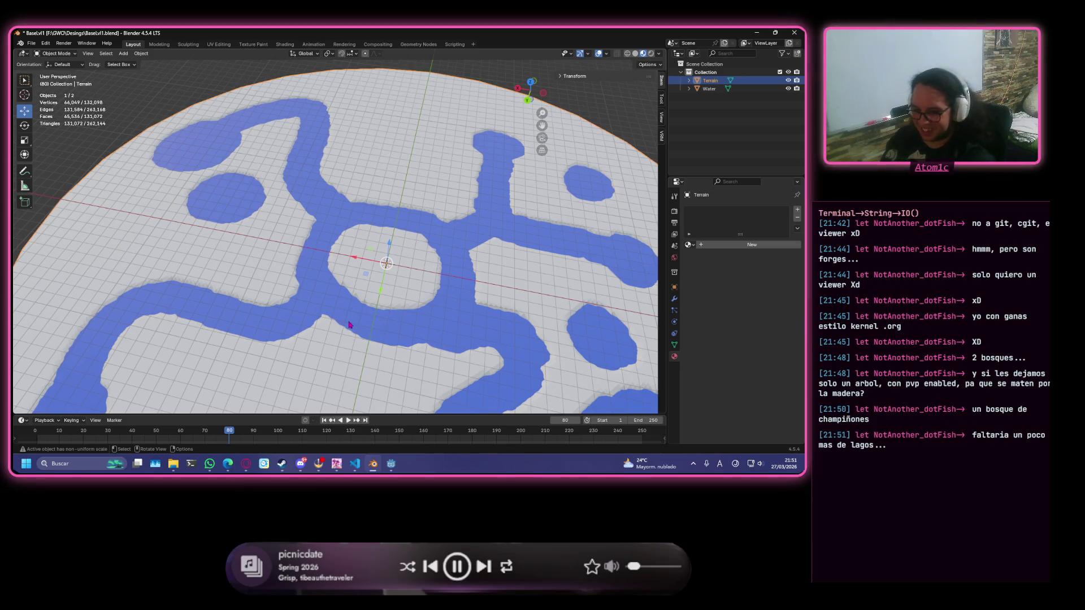
scroll(349, 325, down, 10)
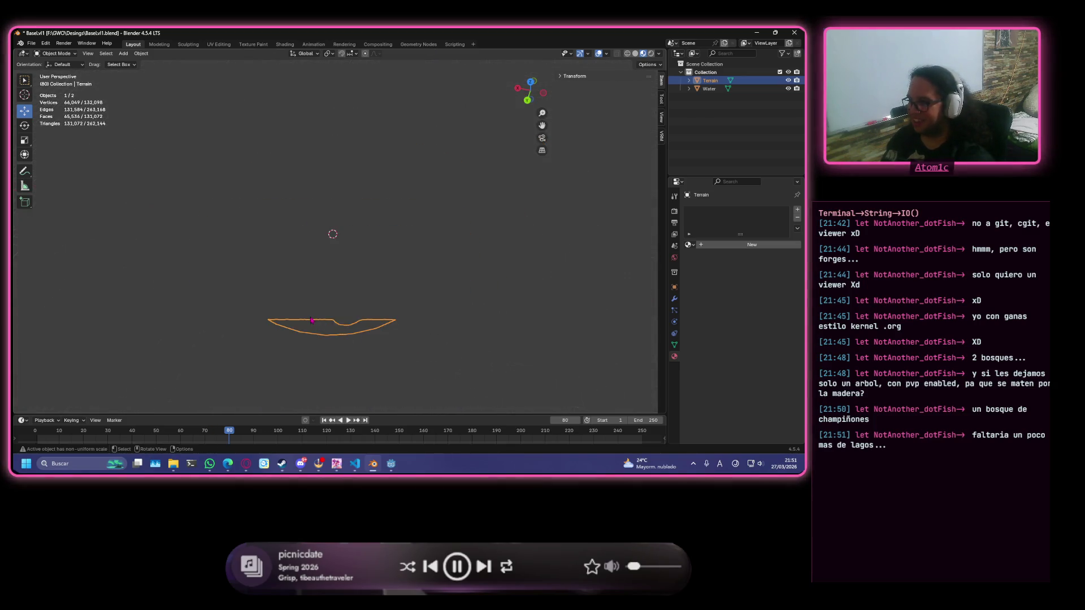
scroll(312, 321, up, 10)
middle_drag(311, 317, 293, 256)
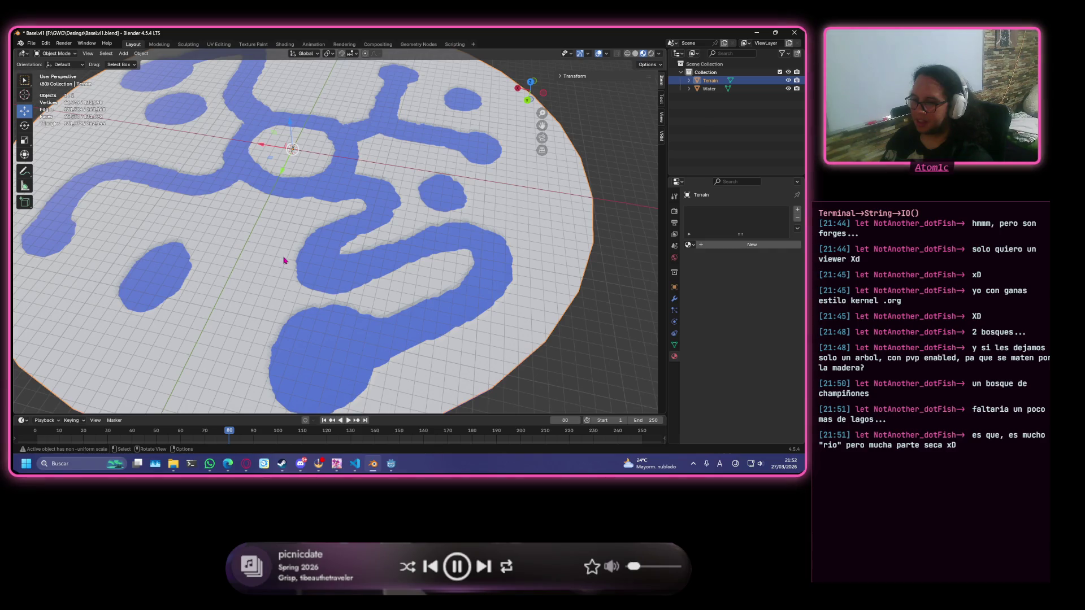
scroll(284, 261, down, 5)
mouse_move(286, 260)
middle_down()
mouse_move(268, 266)
mouse_move(305, 245)
mouse_move(310, 253)
mouse_move(290, 258)
middle_up()
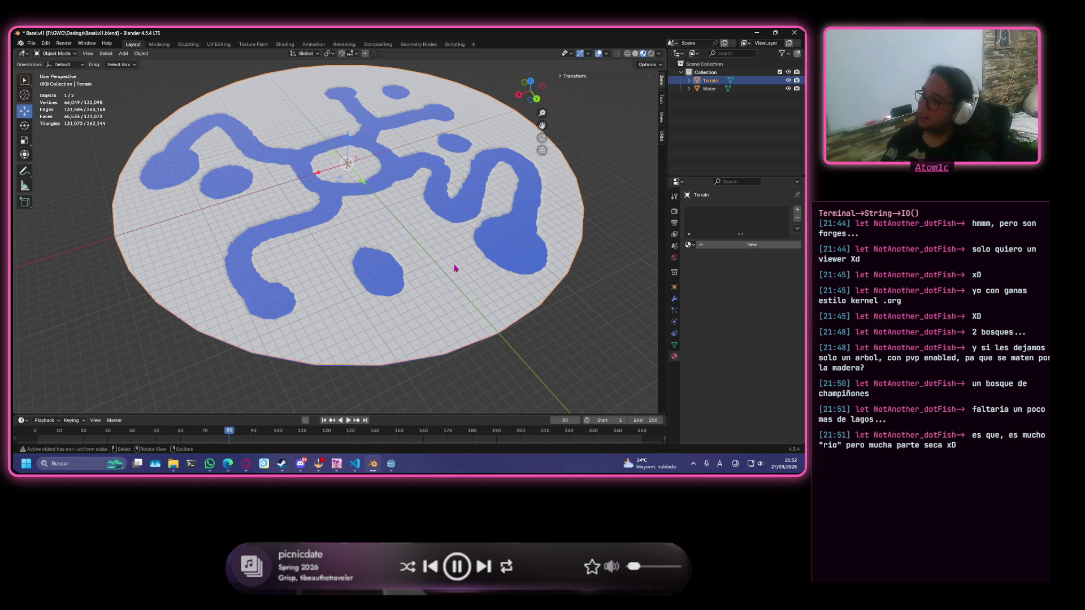
Rotate to view the other lakes and channels edge-on, then delete the Terrain object.
mouse_move(493, 267)
middle_down()
mouse_move(305, 213)
mouse_move(238, 271)
mouse_move(136, 272)
mouse_move(240, 270)
mouse_move(368, 232)
mouse_move(237, 249)
mouse_move(145, 235)
mouse_move(178, 228)
mouse_move(404, 235)
middle_up()
scroll(355, 217, up, 5)
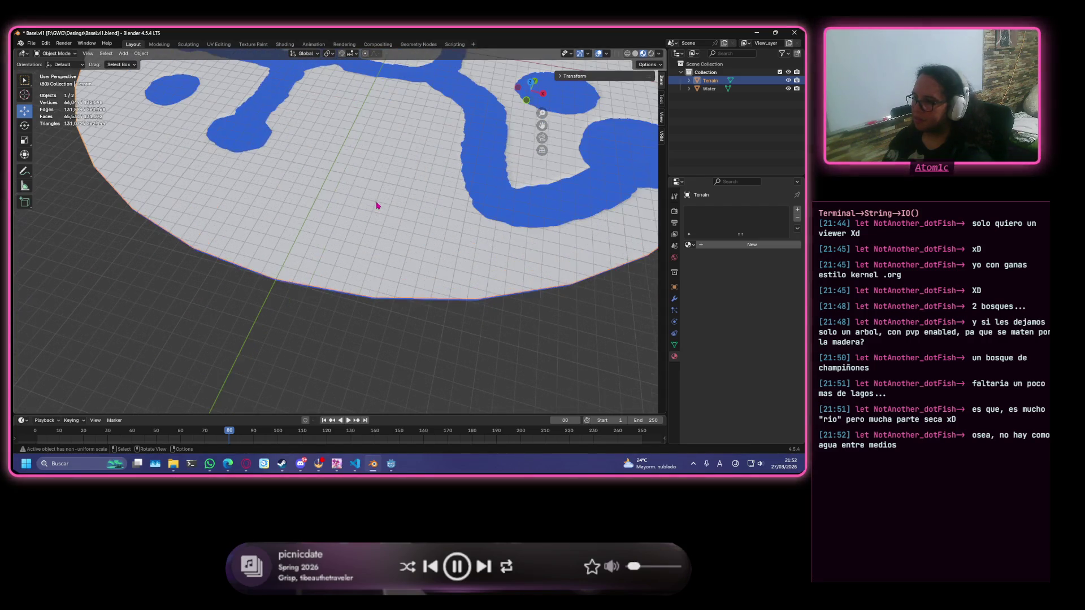
mouse_move(388, 195)
middle_down()
mouse_move(432, 185)
mouse_move(417, 195)
middle_up()
scroll(407, 203, down, 2)
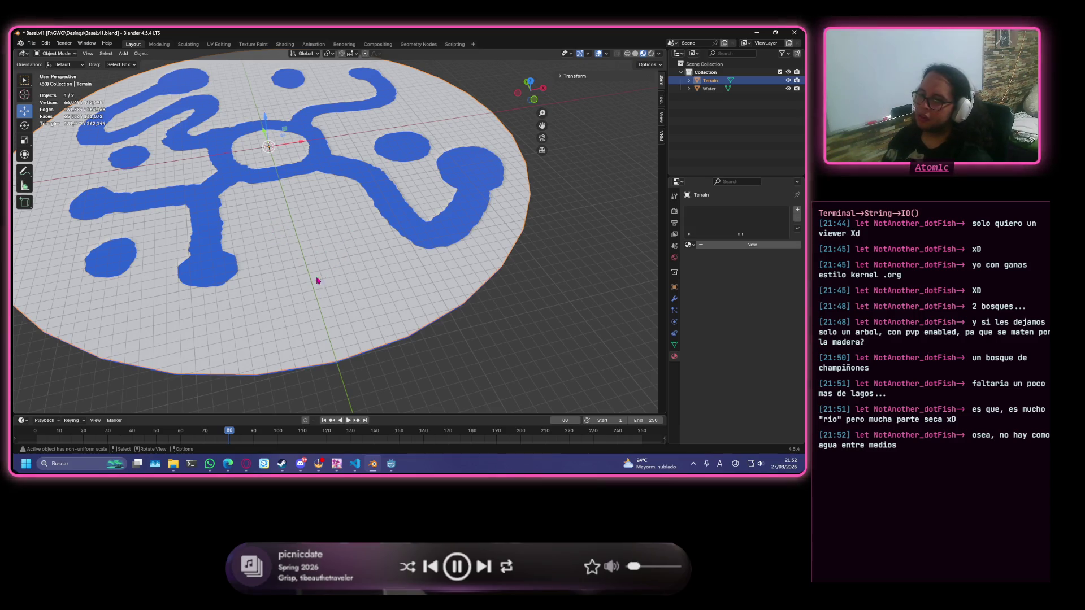
scroll(303, 305, up, 3)
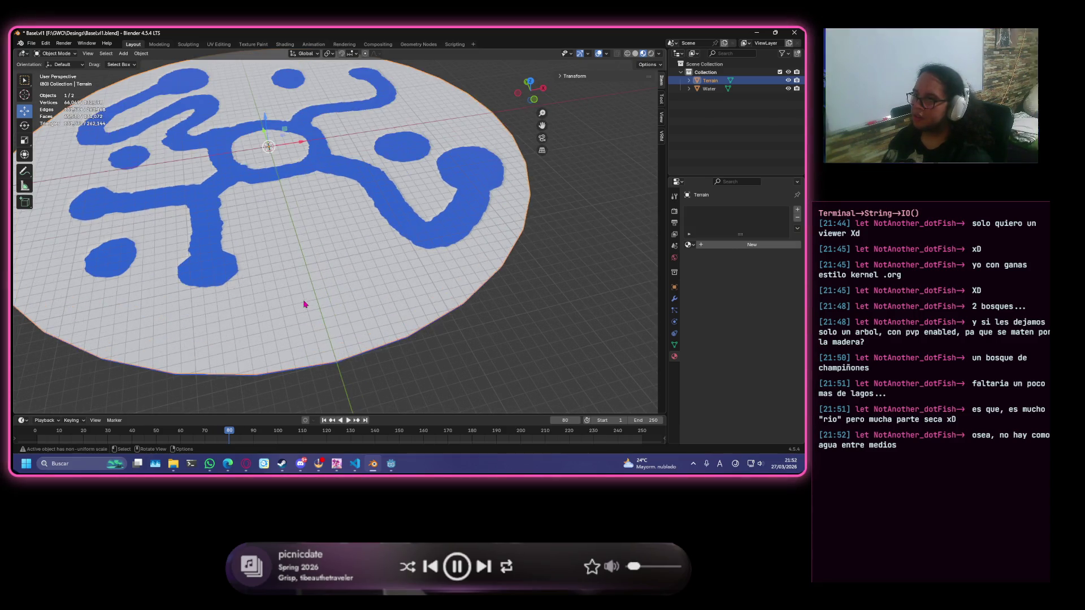
mouse_move(424, 252)
middle_down()
mouse_move(384, 296)
mouse_move(369, 287)
middle_up()
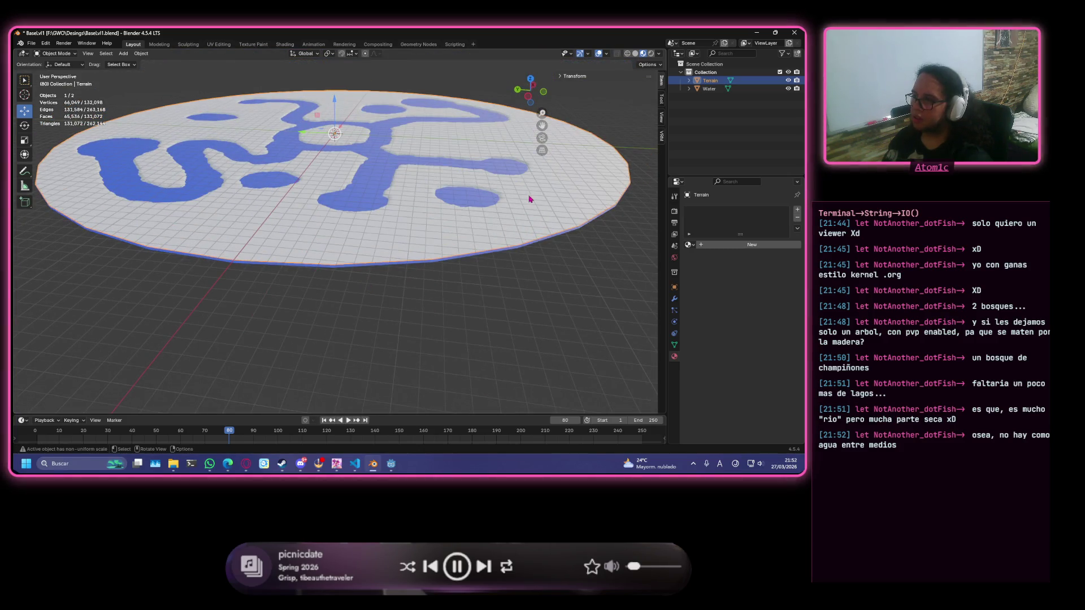
key(Delete)
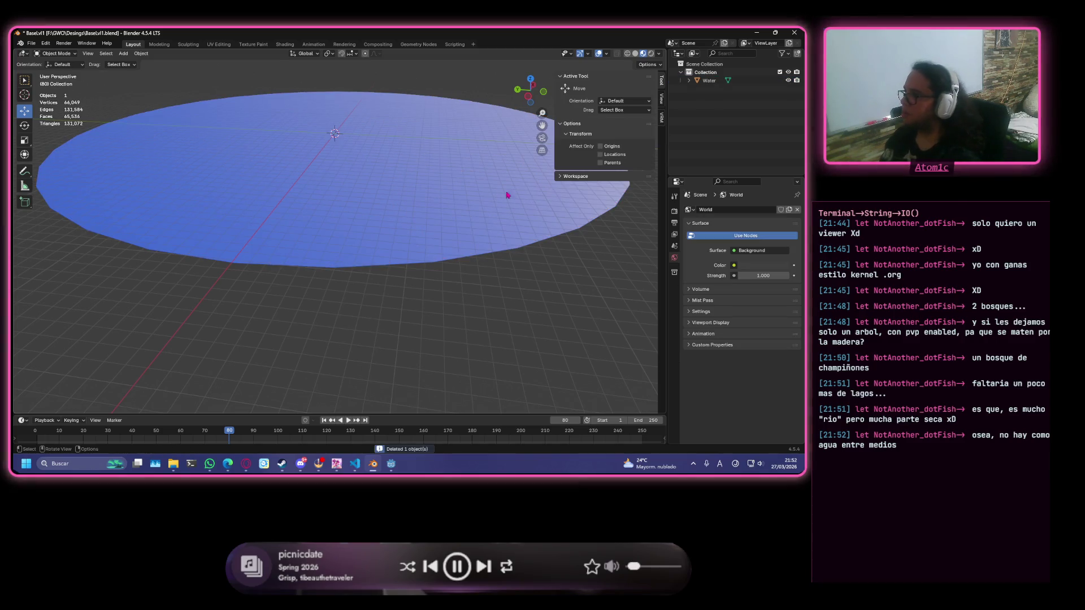
Duplicate the Water disc in place and set the copy's Location Z to 0 m.
click(414, 227)
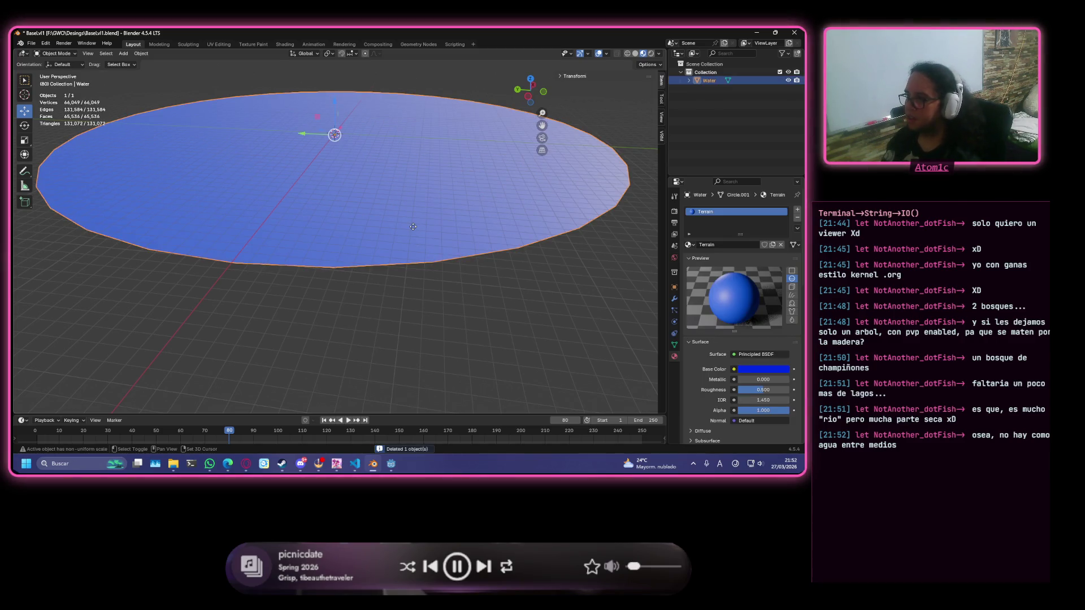
key(shift+d)
right_click(400, 228)
middle_drag(355, 205, 363, 119)
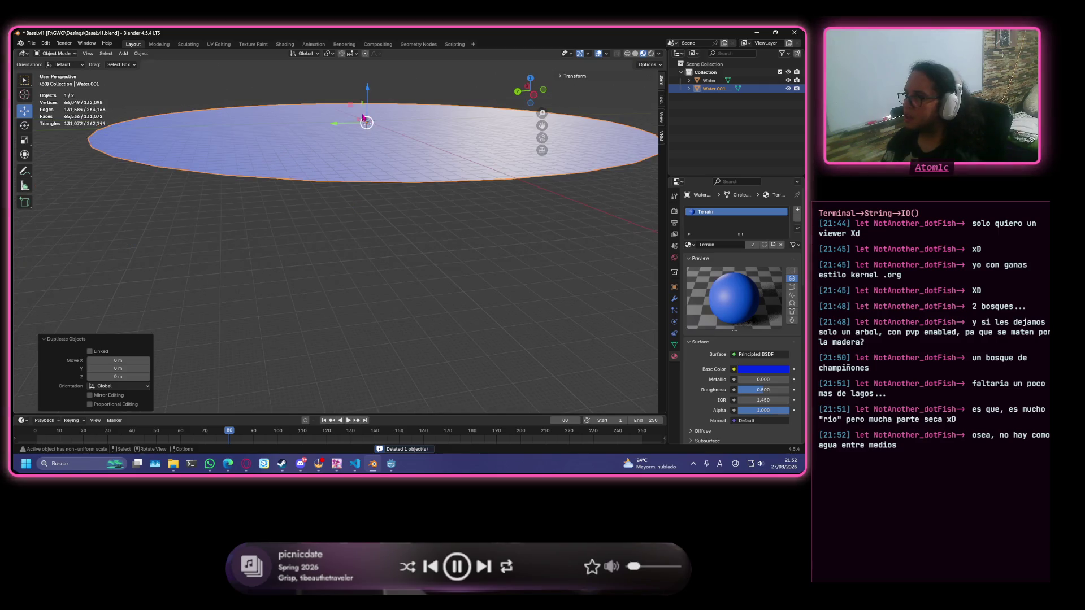
click(674, 287)
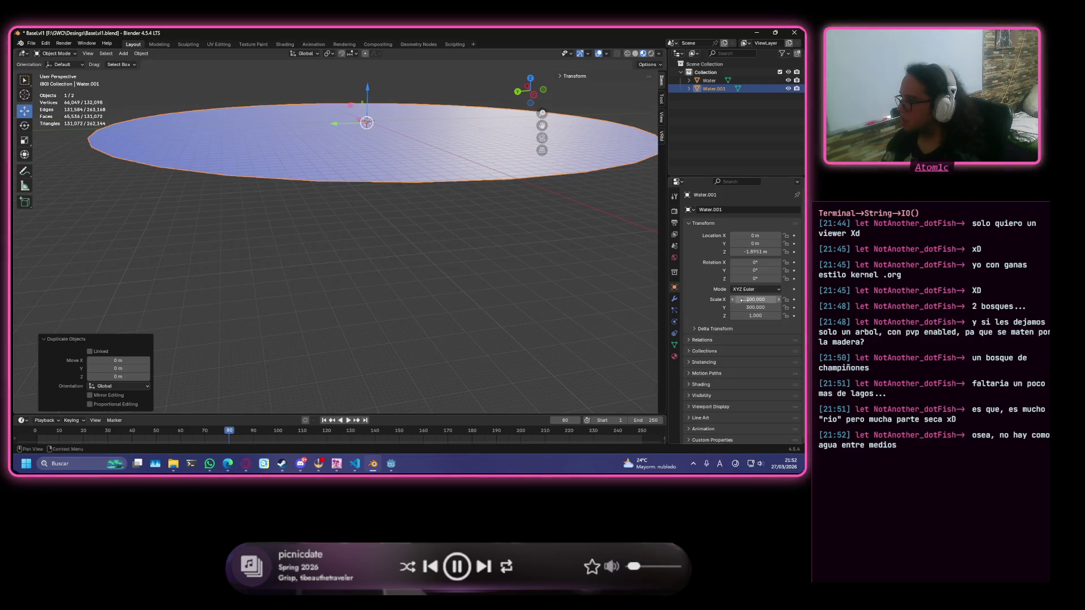
click(759, 251)
text(0)
key(Return)
Frame the copy and rename Water.001 to 'Terrain' in the Outliner.
key(KP_Decimal)
drag(713, 89, 710, 91)
double_click(713, 88)
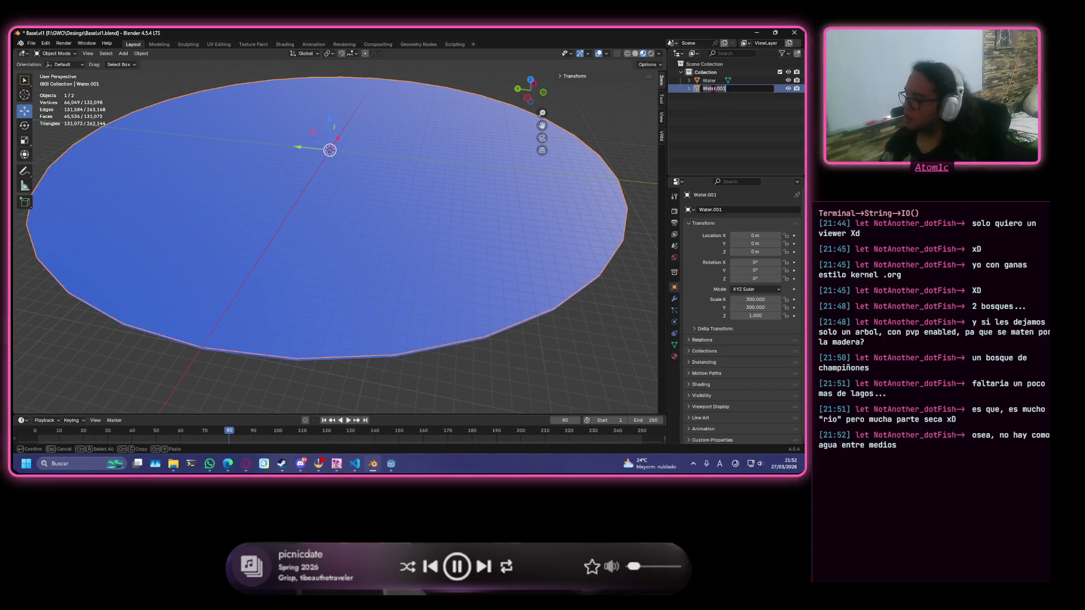
text(rrain)
key(Return)
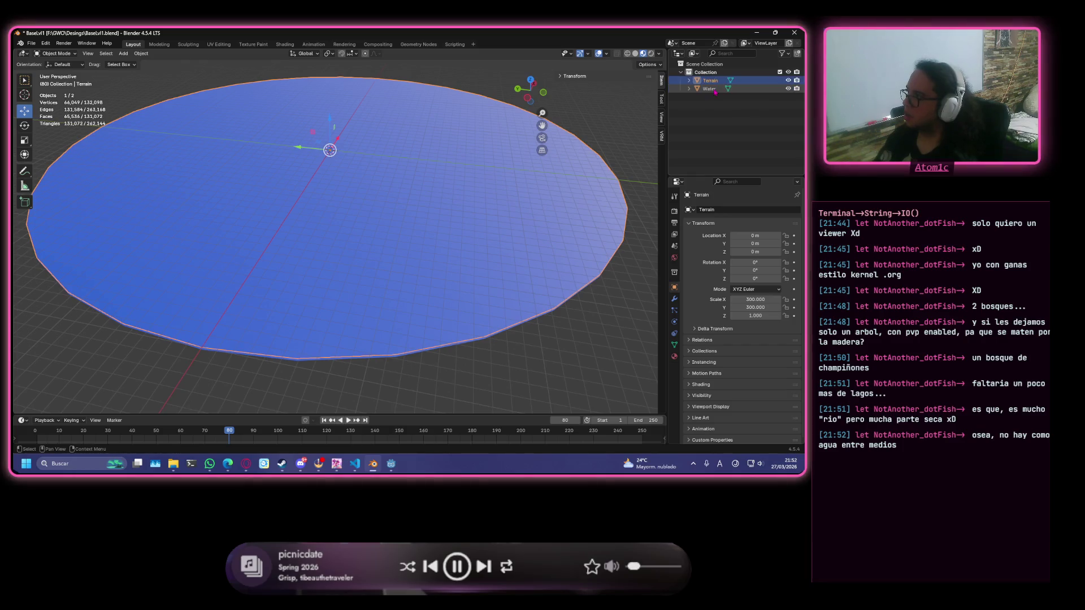
click(675, 355)
click(798, 219)
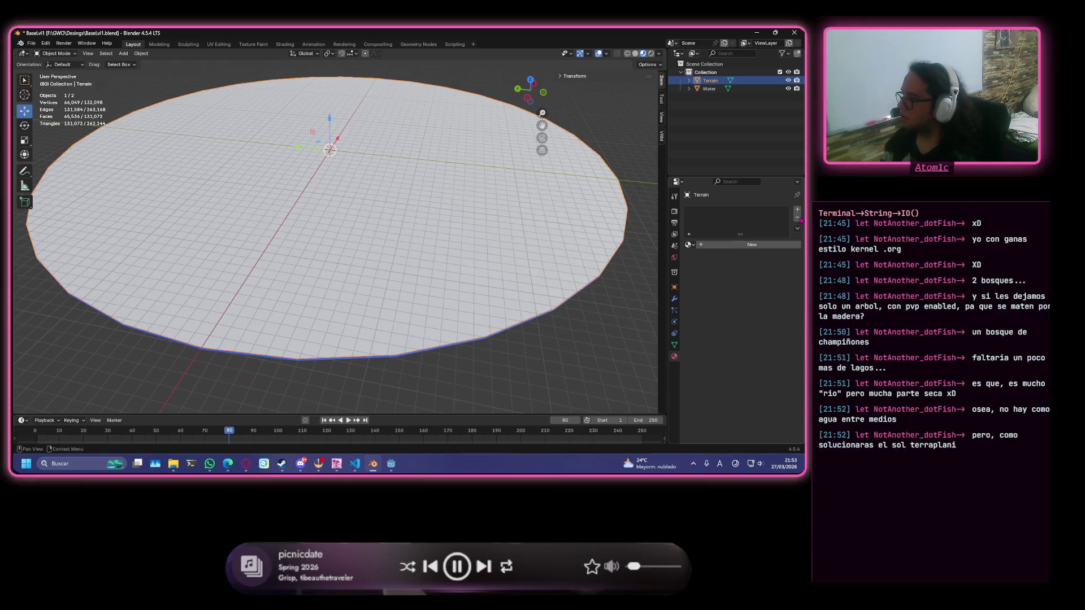
mouse_move(533, 199)
middle_down()
mouse_move(515, 194)
mouse_move(512, 165)
mouse_move(516, 190)
middle_up()
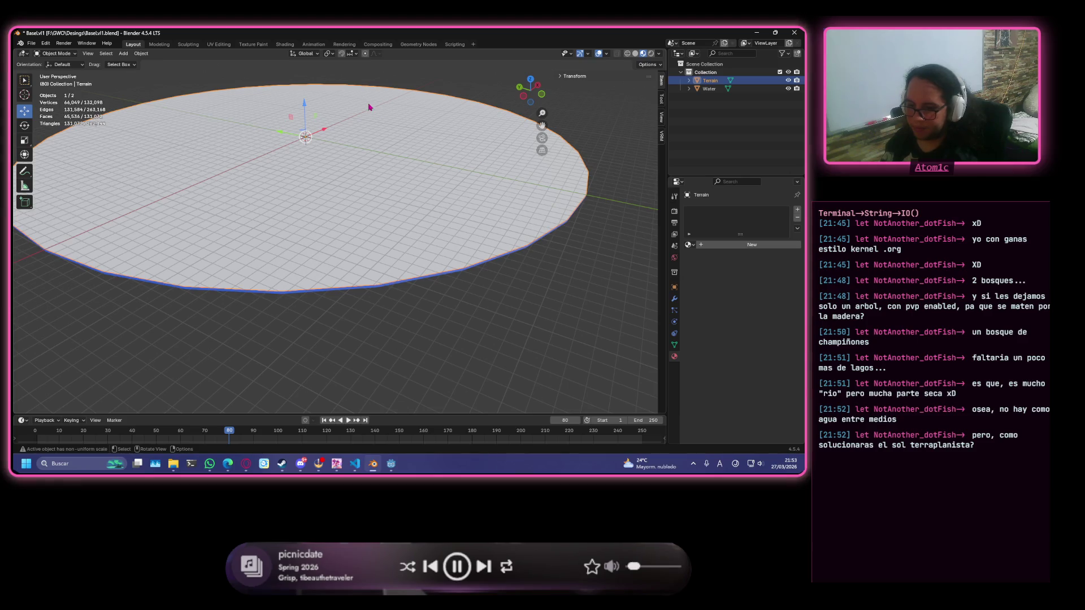
scroll(370, 108, up, 2)
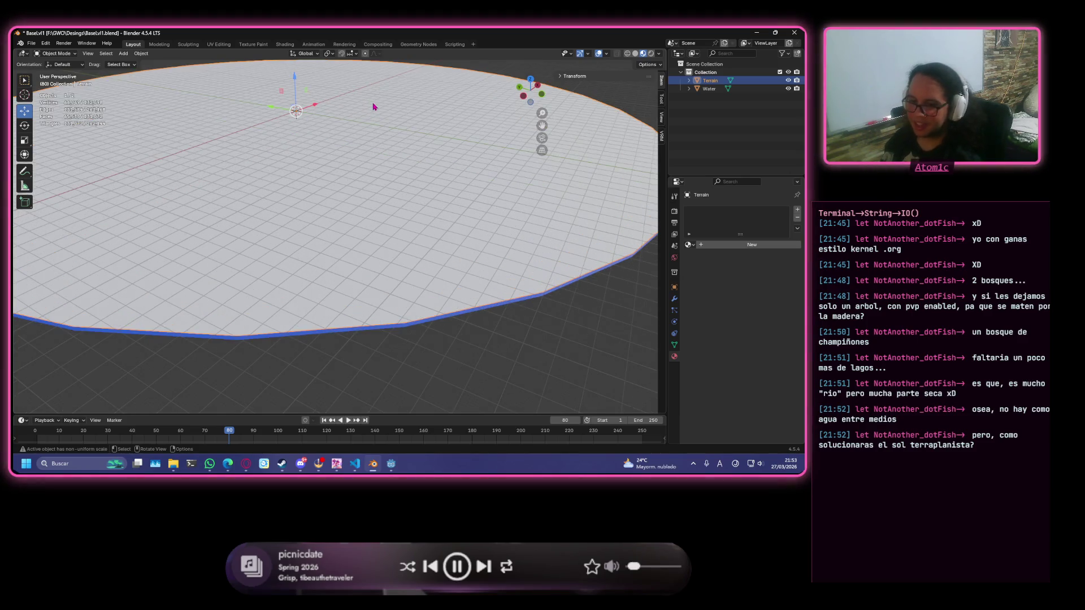
scroll(361, 121, down, 2)
scroll(356, 124, up, 2)
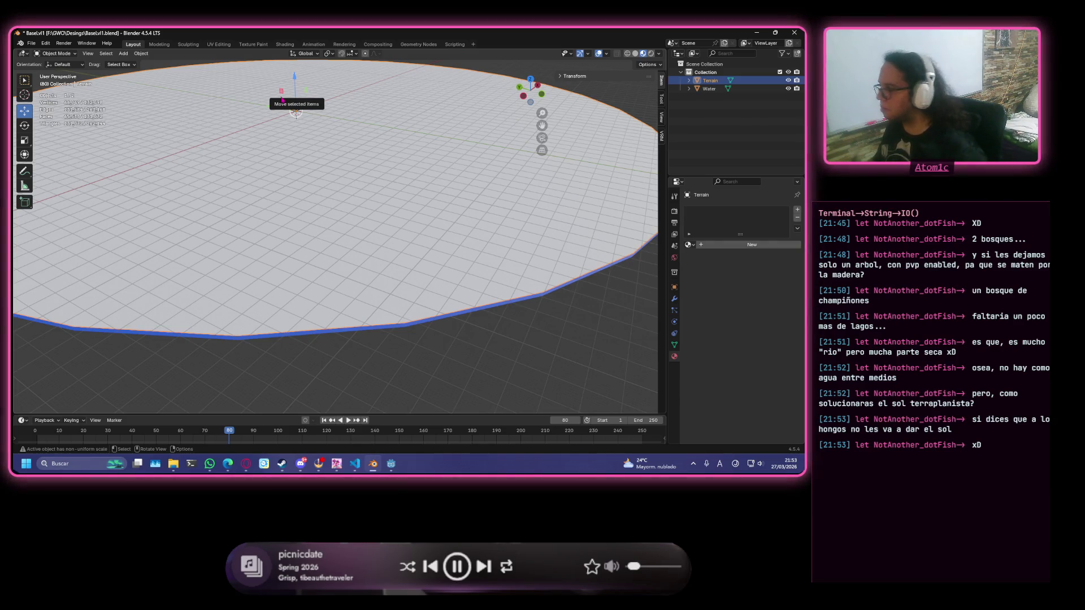
mouse_move(367, 107)
middle_down()
mouse_move(356, 188)
mouse_move(97, 201)
mouse_move(95, 191)
mouse_move(213, 175)
mouse_move(170, 184)
mouse_move(73, 175)
middle_up()
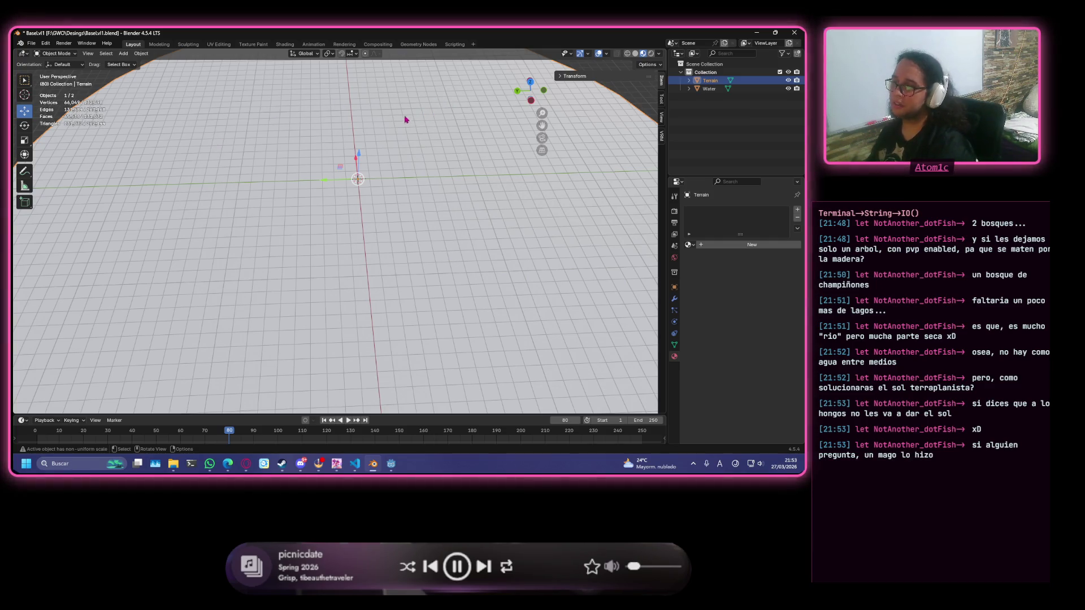
scroll(368, 121, down, 10)
middle_drag(366, 118, 377, 92)
scroll(304, 113, up, 8)
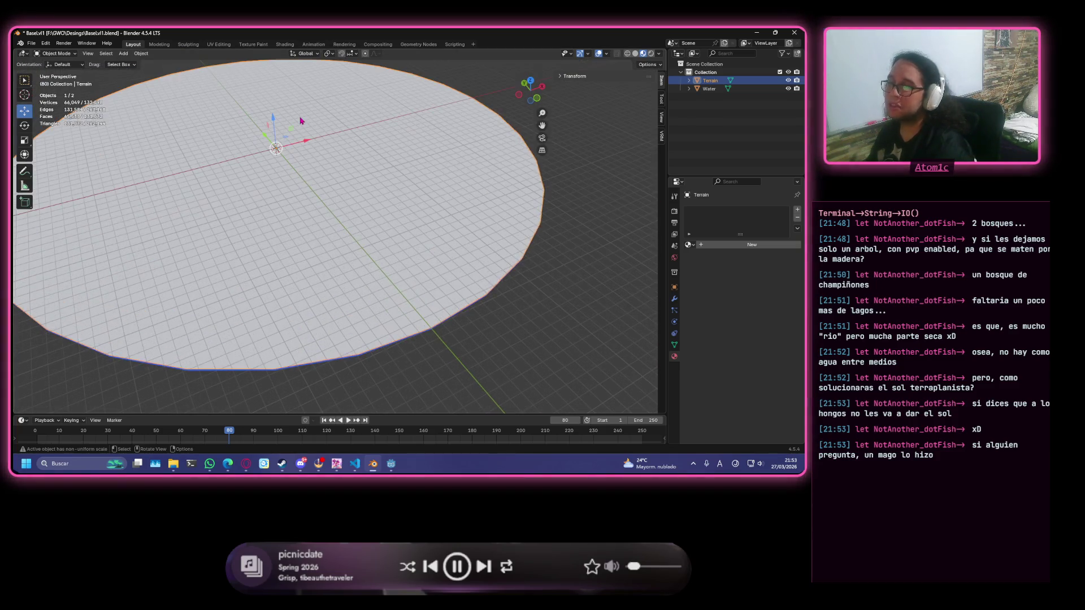
mouse_move(301, 121)
middle_down()
mouse_move(382, 153)
mouse_move(373, 154)
middle_up()
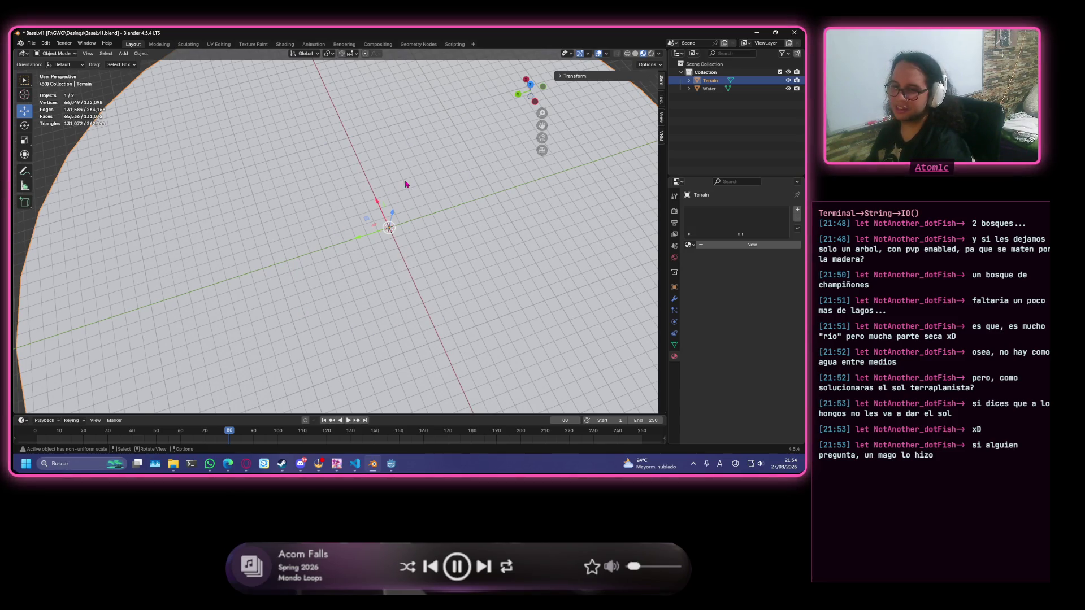
scroll(406, 185, down, 2)
scroll(405, 185, up, 1)
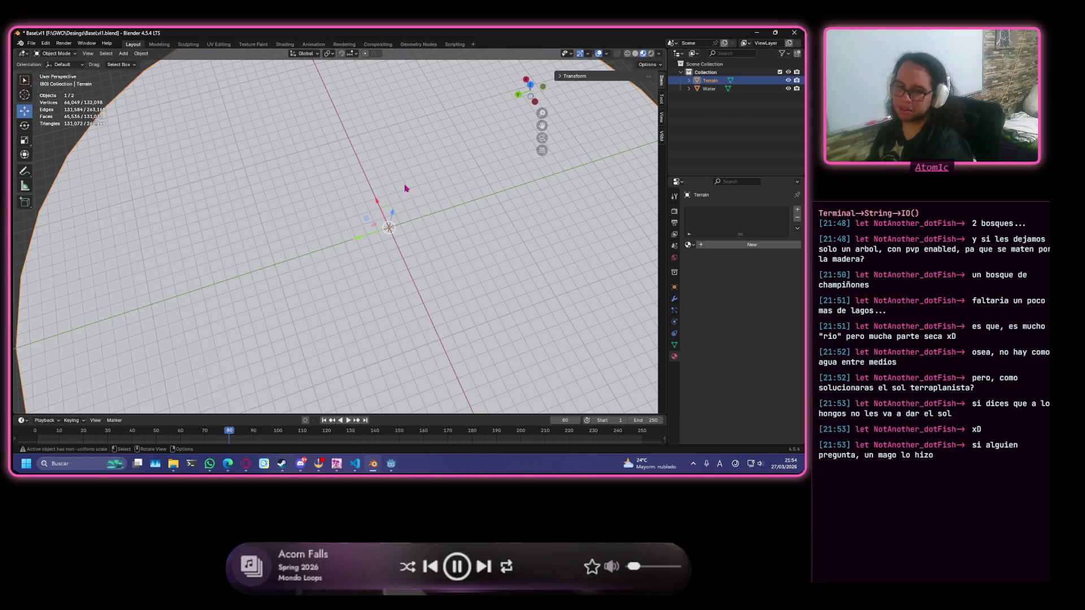
middle_drag(417, 184, 400, 172)
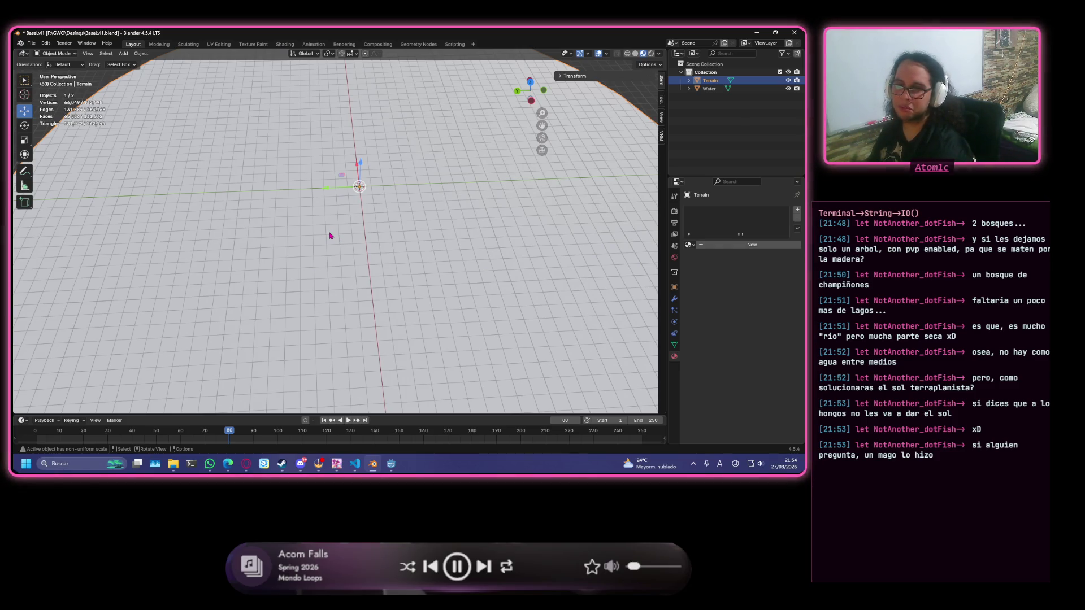
scroll(330, 236, down, 5)
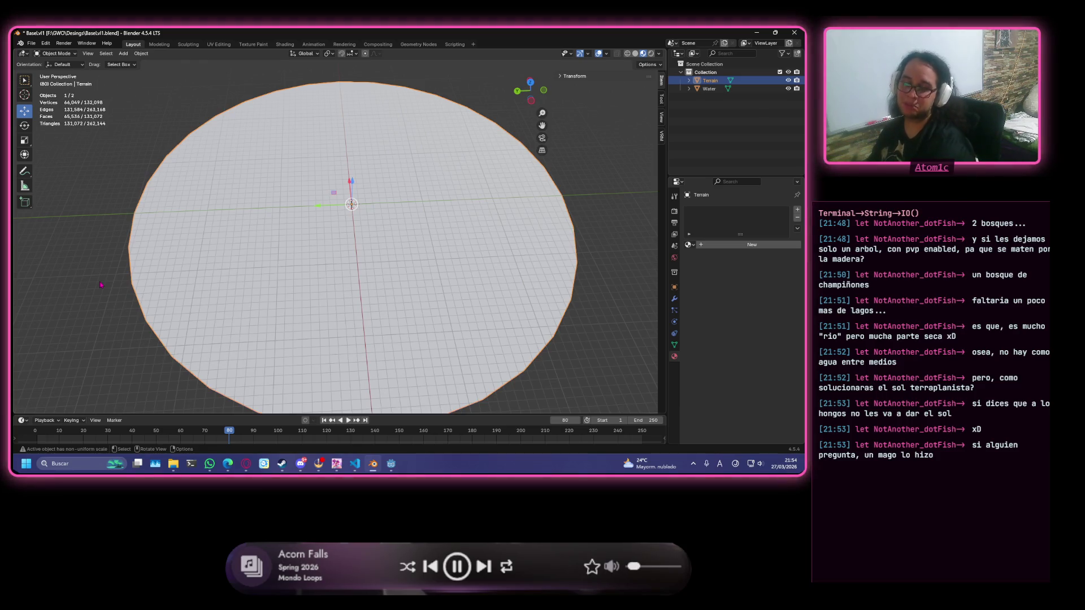
middle_drag(115, 286, 206, 278)
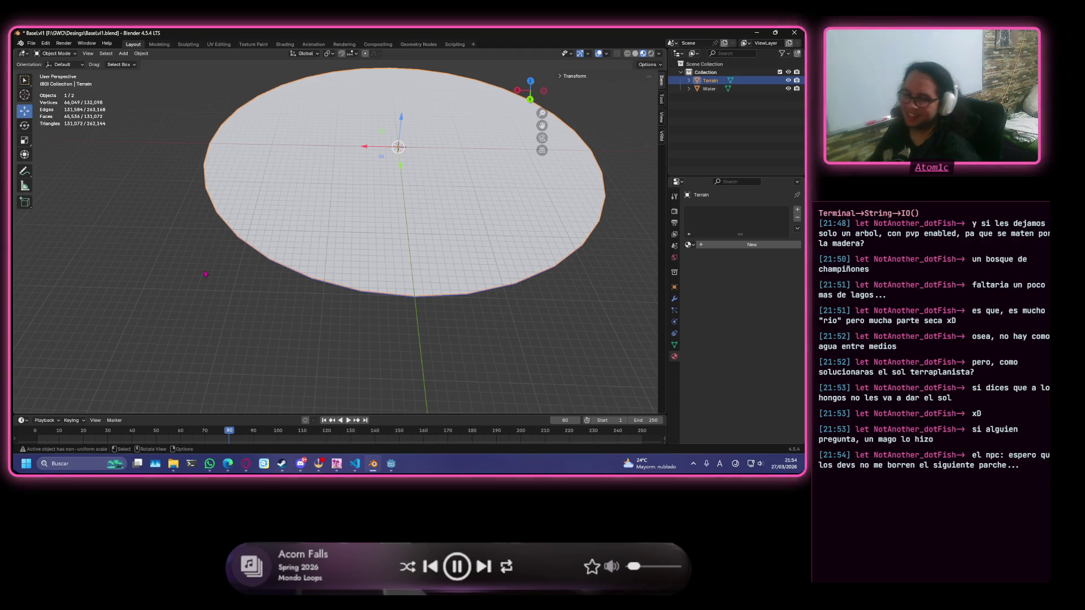
scroll(374, 222, up, 5)
mouse_move(448, 189)
middle_down()
mouse_move(313, 296)
mouse_move(259, 226)
mouse_move(277, 261)
mouse_move(314, 244)
middle_up()
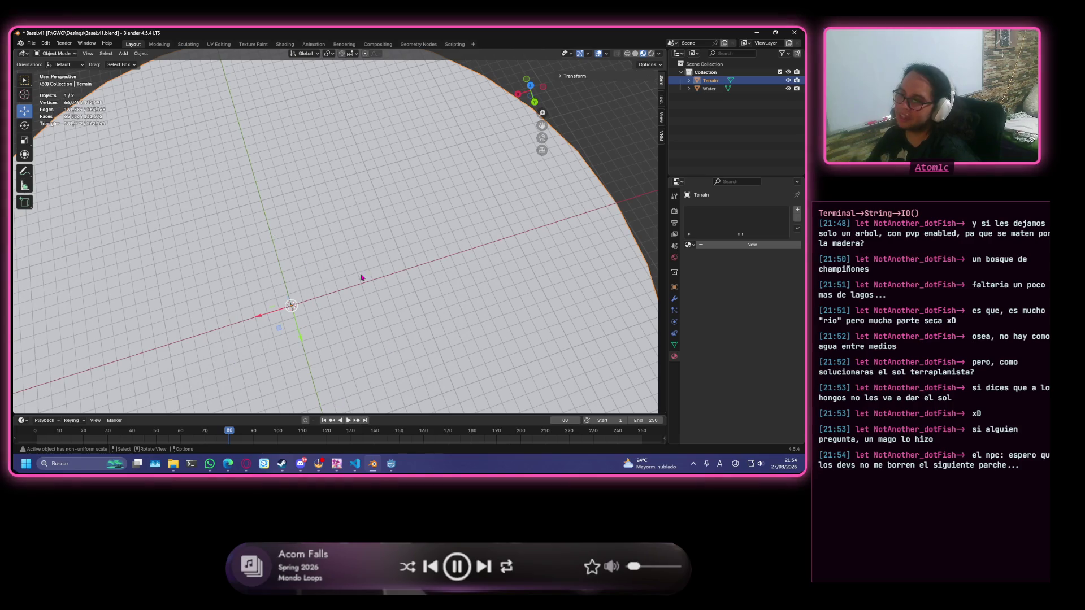
scroll(376, 283, down, 5)
scroll(306, 291, up, 5)
mouse_move(305, 291)
middle_down()
mouse_move(339, 266)
mouse_move(387, 193)
middle_up()
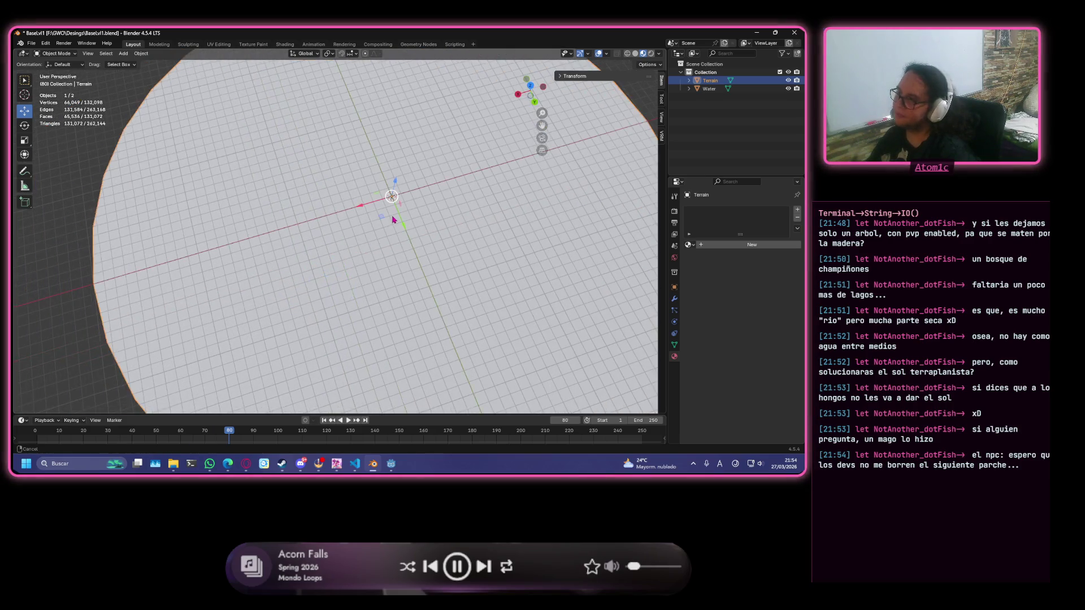
scroll(368, 223, down, 4)
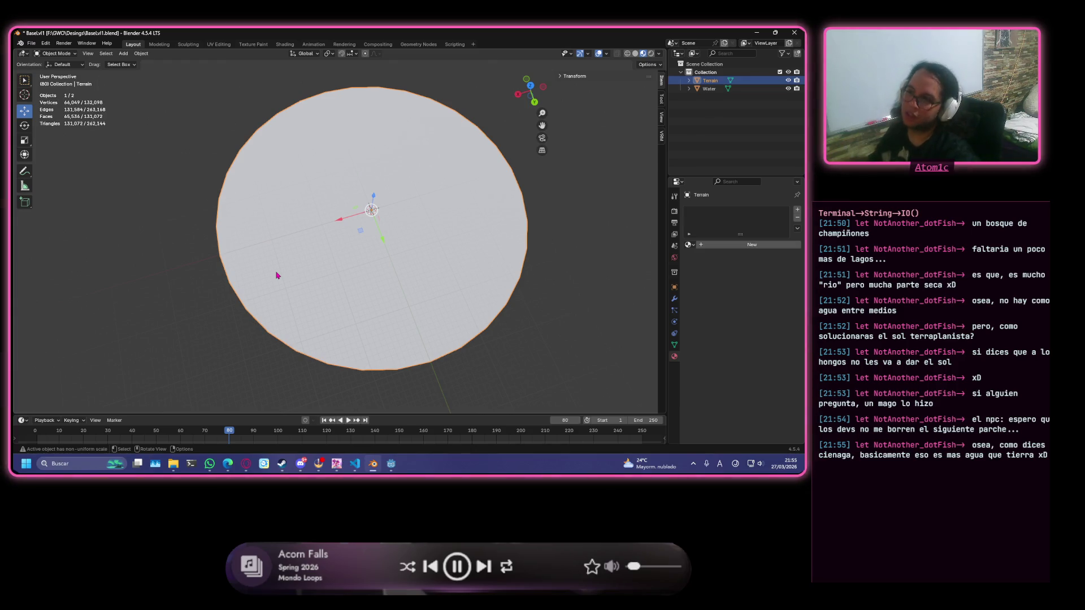
middle_drag(451, 204, 398, 208)
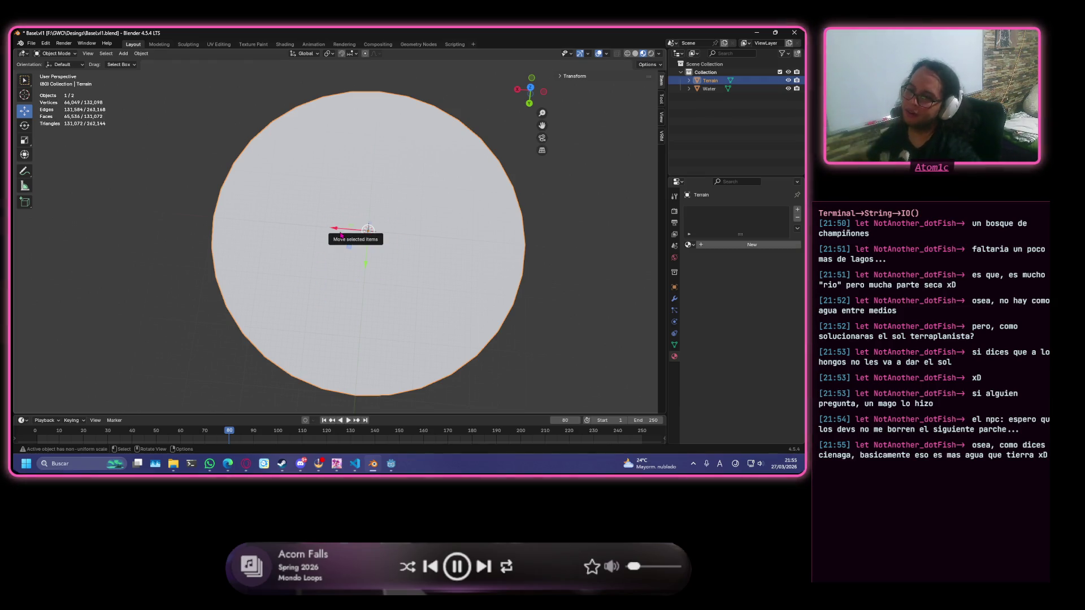
mouse_move(368, 232)
middle_down()
mouse_move(373, 189)
mouse_move(376, 222)
mouse_move(346, 203)
mouse_move(315, 218)
mouse_move(304, 237)
mouse_move(314, 235)
middle_up()
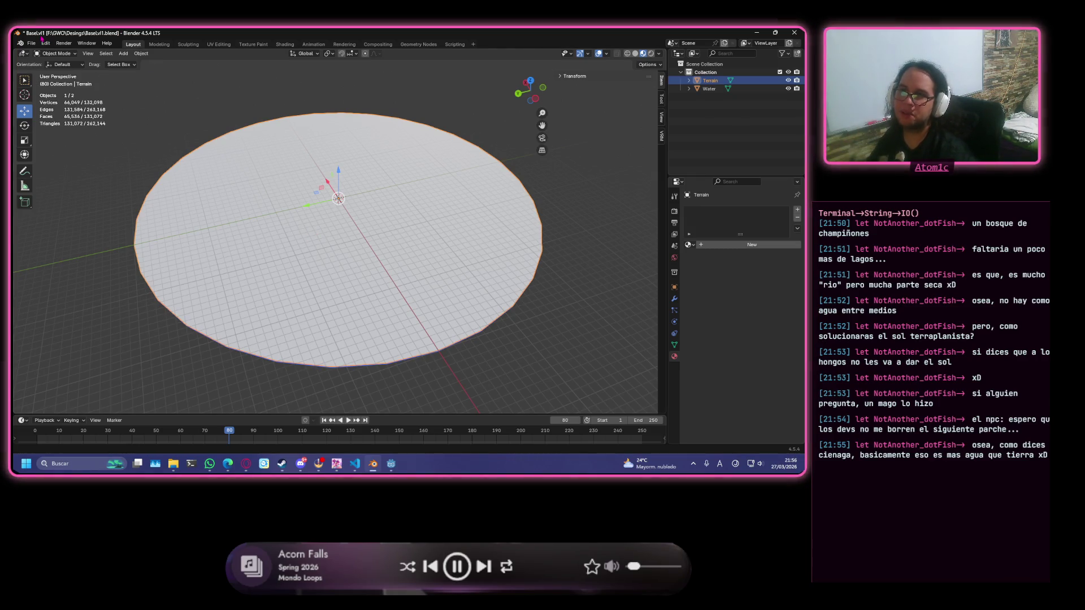
Save the blend file, then orbit and pan the view around the terrain disc.
key(ctrl+s)
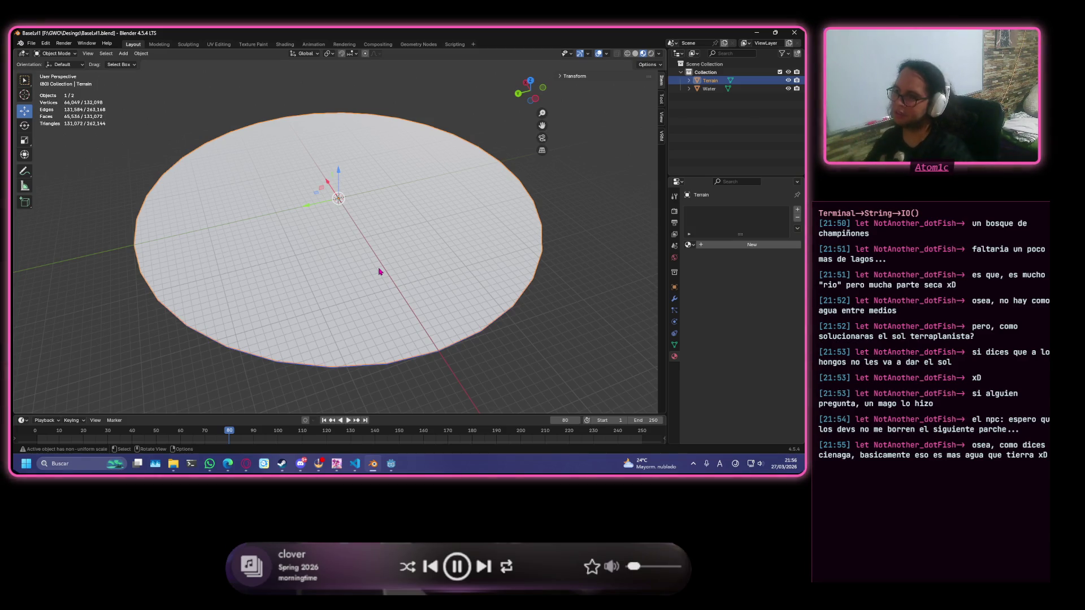
scroll(339, 243, up, 4)
scroll(323, 235, down, 3)
mouse_move(327, 235)
middle_down()
mouse_move(271, 232)
mouse_move(428, 236)
mouse_move(319, 235)
mouse_move(358, 235)
middle_up()
mouse_move(266, 172)
middle_down()
mouse_move(348, 195)
mouse_move(296, 211)
middle_up()
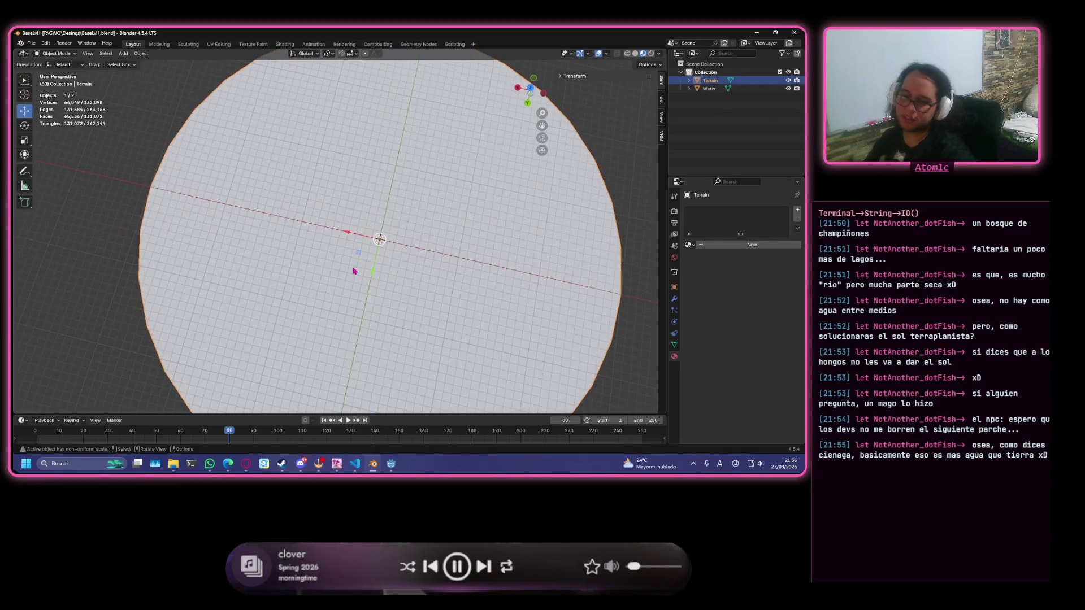
shift+middle_drag(363, 272, 350, 252)
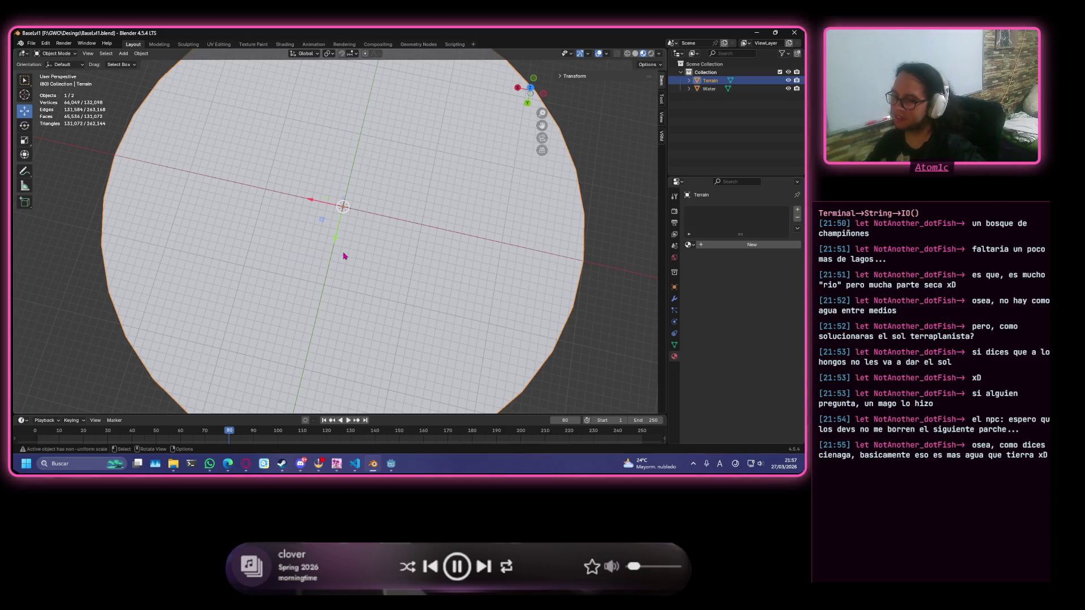
Reframe the terrain and switch it into Edit Mode to expose its vertex grid.
scroll(267, 274, up, 4)
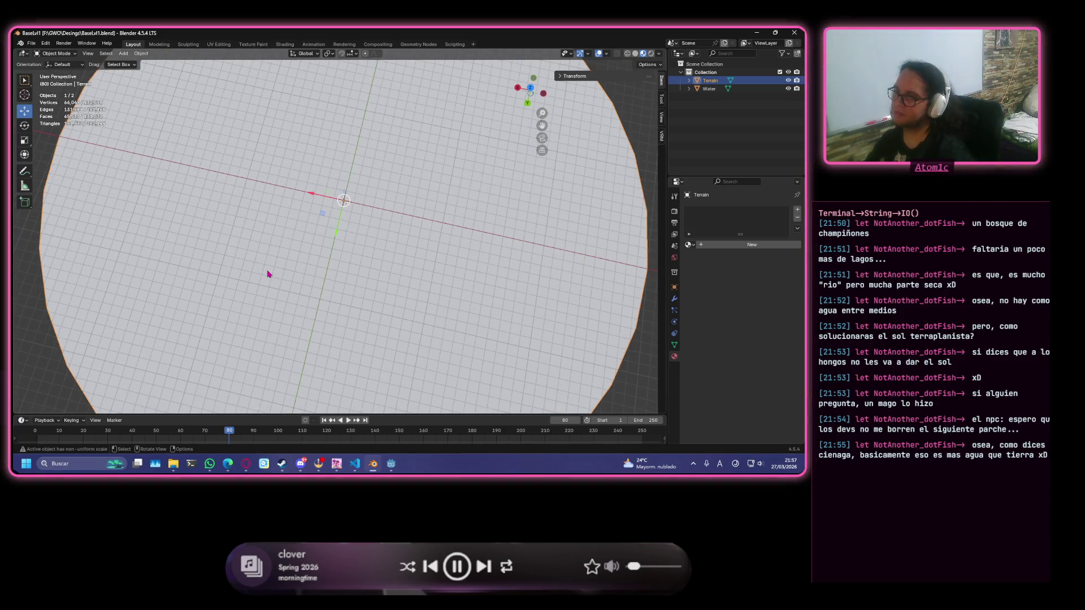
mouse_move(269, 286)
shift+middle_down()
mouse_move(493, 286)
mouse_move(464, 266)
shift+middle_up()
scroll(403, 291, down, 3)
key(Tab)
Clear the terrain's vertex selection after a first trial circle-select stroke.
click(100, 271)
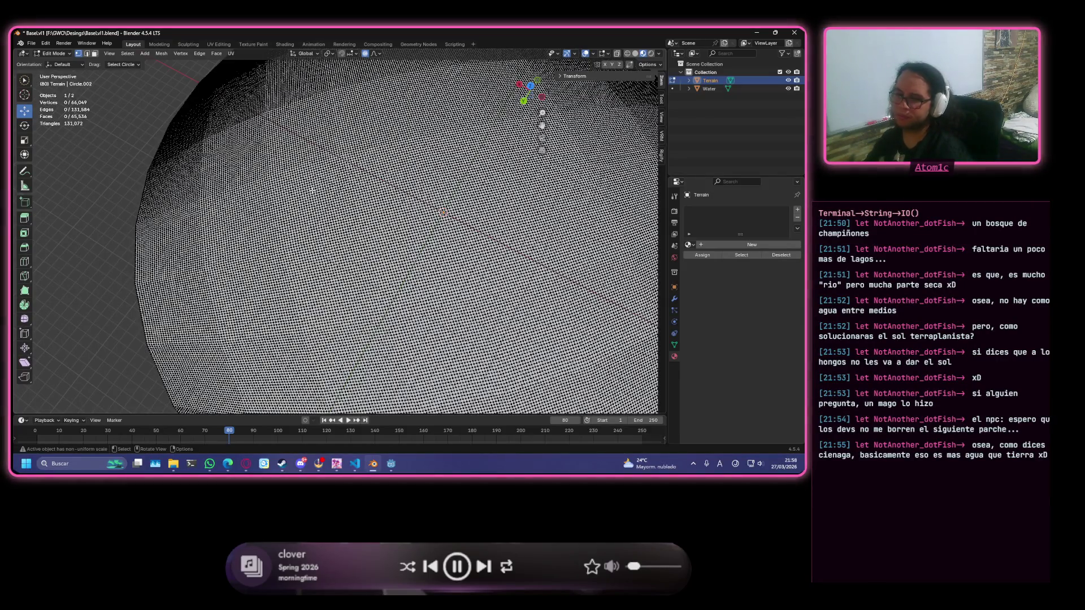
mouse_move(336, 171)
mouse_down()
mouse_move(316, 195)
mouse_move(314, 243)
mouse_move(328, 258)
mouse_up()
key(alt+a)
scroll(303, 161, up, 3)
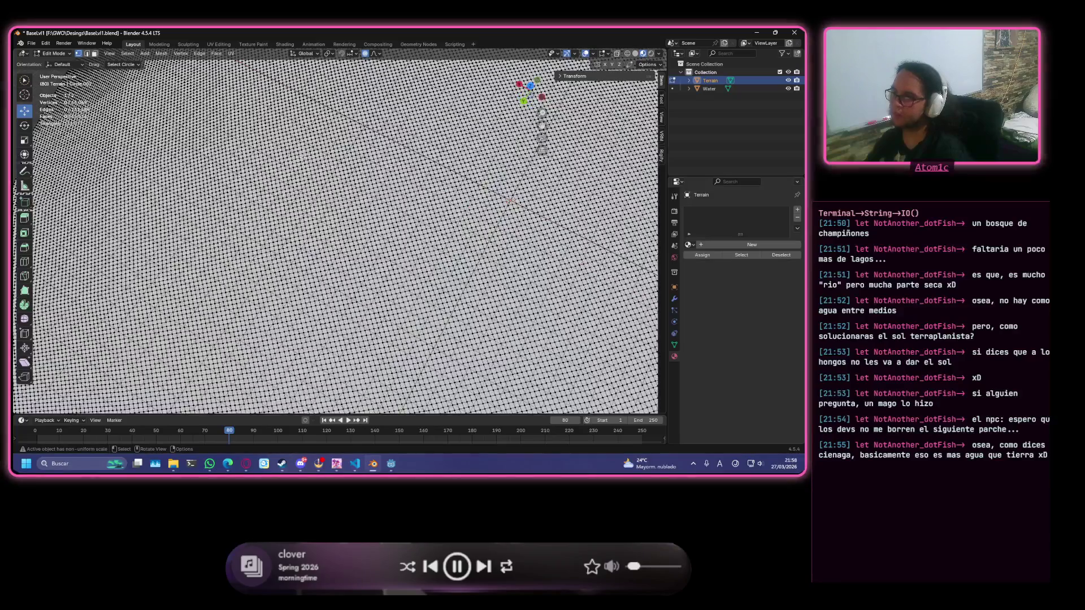
Circle-select a thick ring of vertices around the terrain centre, painting its left, bottom, right and top edges.
mouse_move(343, 123)
mouse_down()
mouse_move(266, 182)
mouse_move(261, 274)
mouse_move(287, 323)
mouse_move(358, 363)
mouse_move(448, 369)
mouse_move(534, 303)
mouse_move(568, 184)
mouse_move(469, 101)
mouse_move(336, 121)
mouse_up()
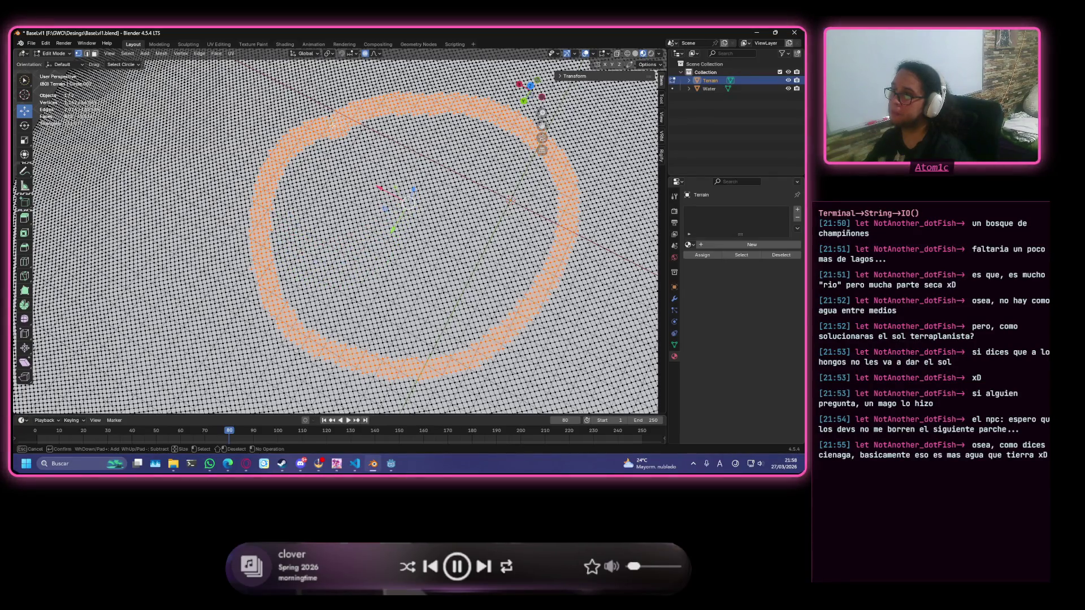
drag(284, 154, 260, 229)
mouse_move(277, 311)
mouse_down()
mouse_move(351, 356)
mouse_move(446, 376)
mouse_move(537, 325)
mouse_move(567, 181)
mouse_move(542, 127)
mouse_move(497, 99)
mouse_move(345, 100)
mouse_move(260, 169)
mouse_move(257, 250)
mouse_up()
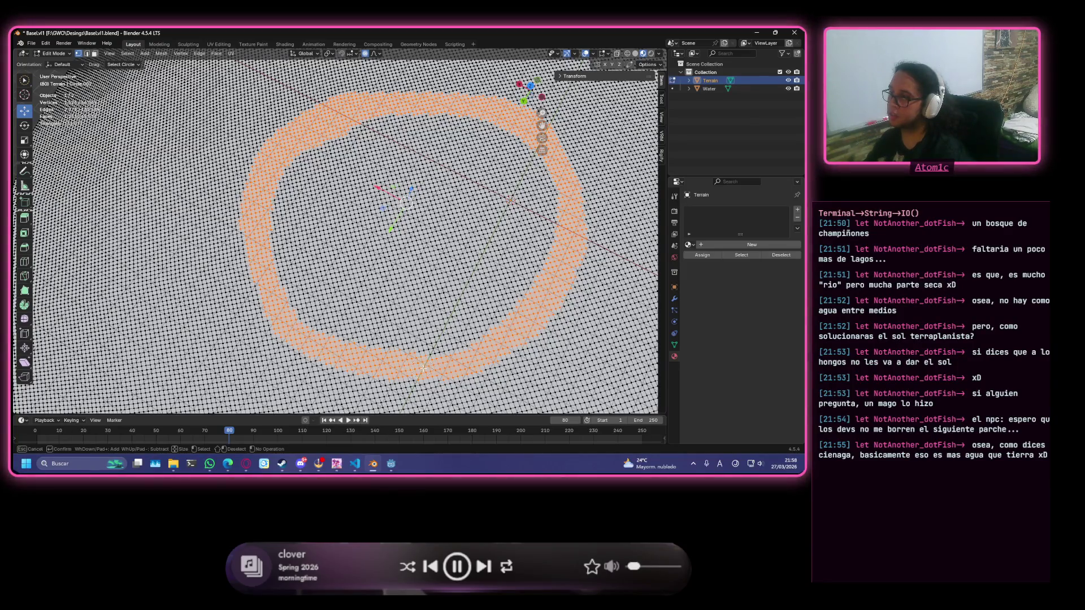
drag(361, 93, 267, 138)
key(Escape)
scroll(385, 115, down, 5)
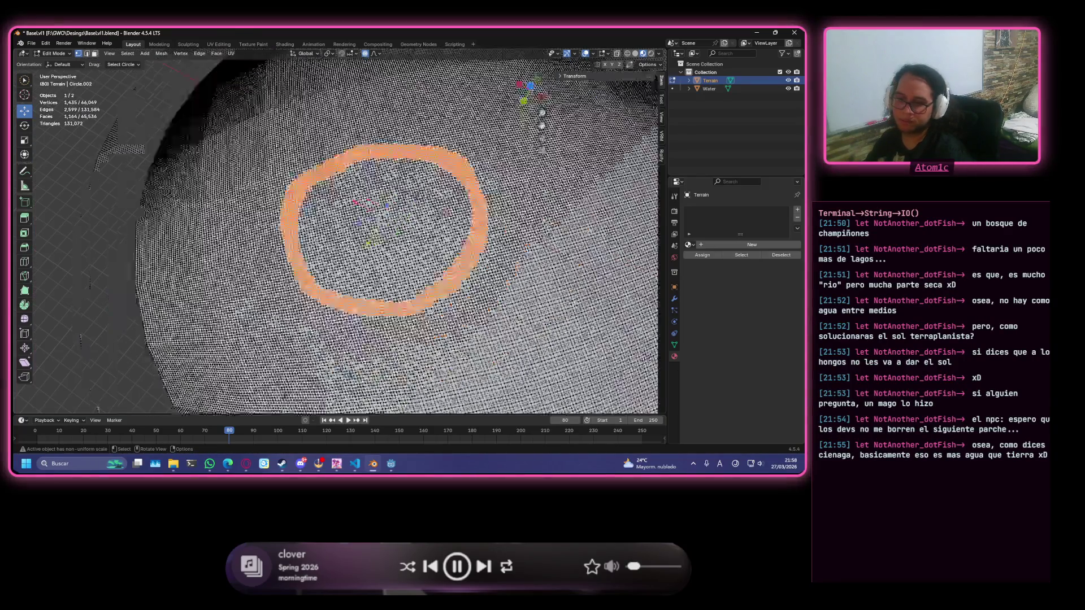
scroll(420, 179, down, 5)
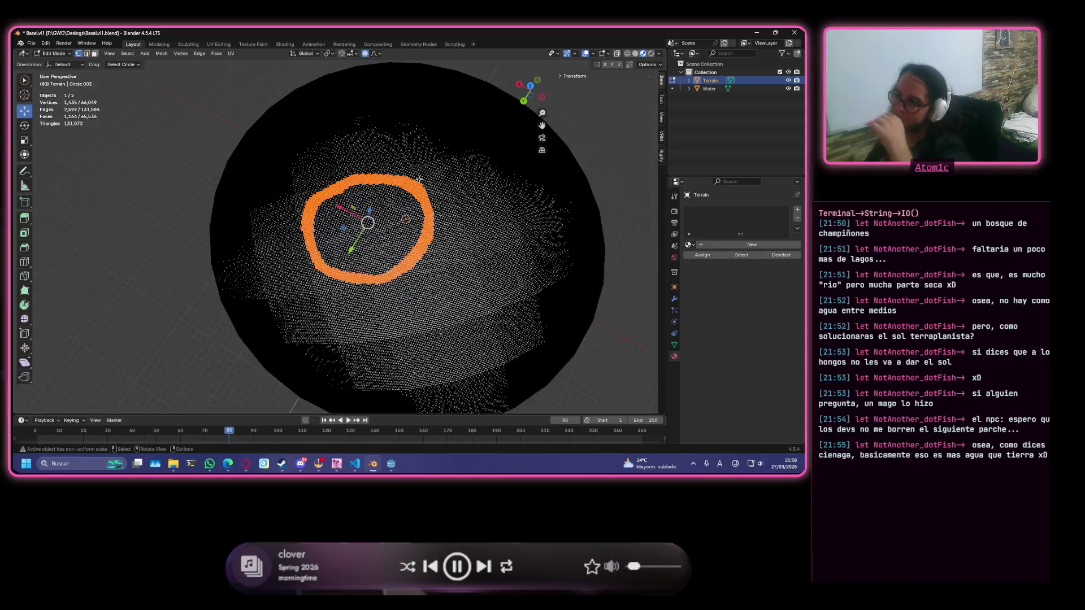
scroll(420, 203, up, 5)
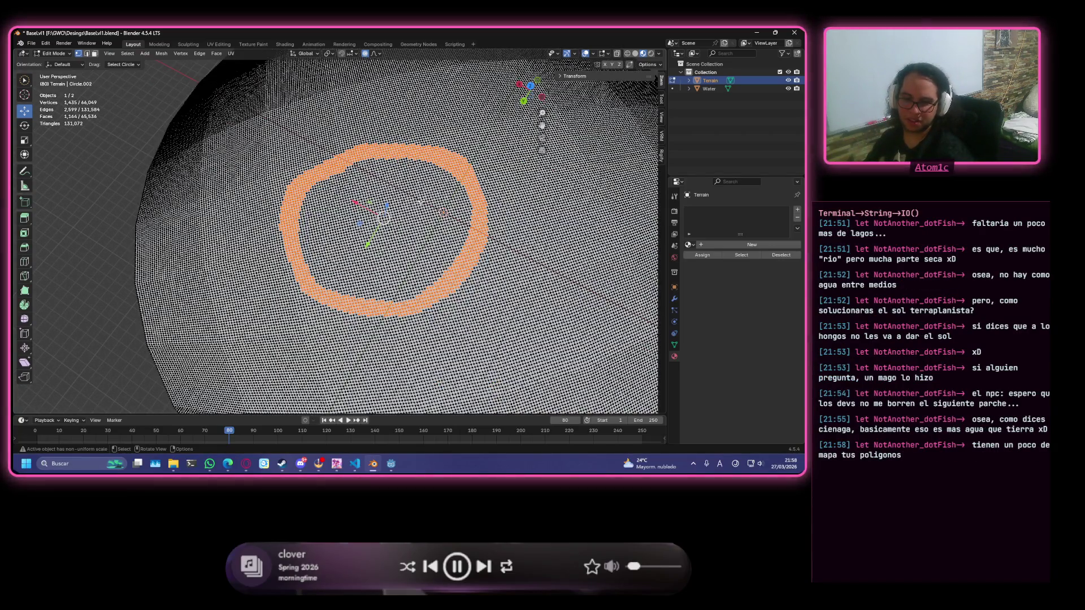
scroll(420, 201, down, 5)
scroll(420, 202, up, 5)
mouse_move(420, 202)
middle_down()
mouse_move(407, 151)
mouse_move(400, 191)
mouse_move(435, 264)
middle_up()
key(KP_Decimal)
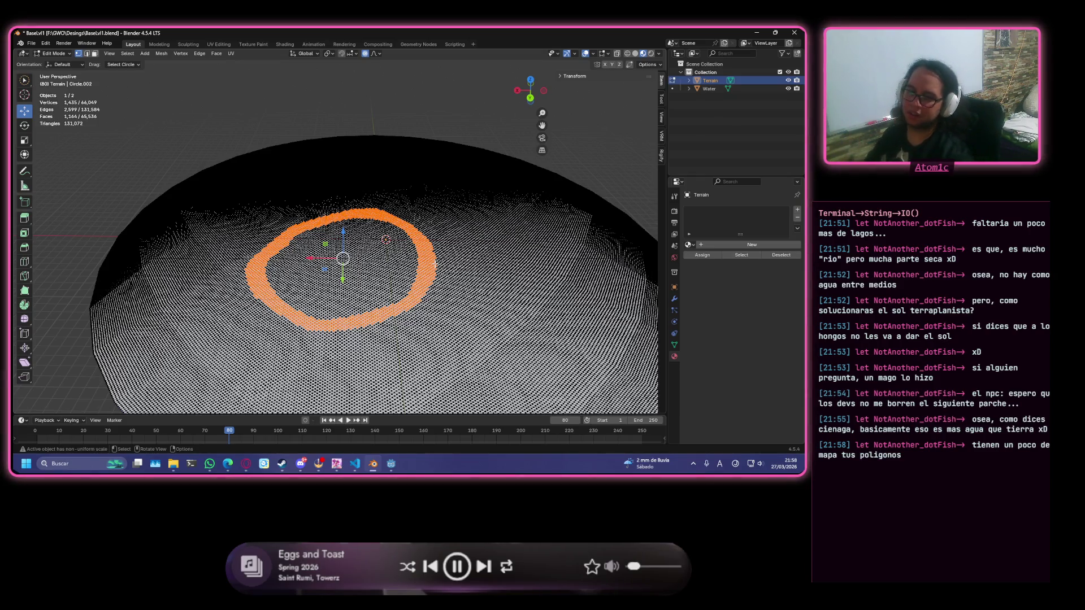
scroll(395, 266, up, 3)
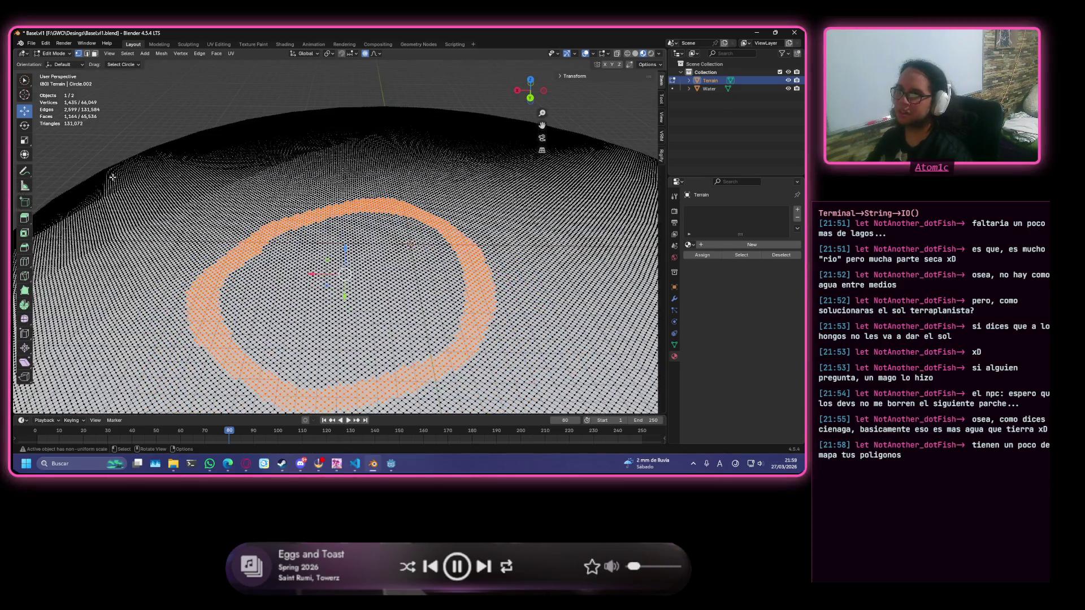
mouse_move(293, 222)
shift+middle_down()
mouse_move(161, 237)
mouse_move(172, 198)
shift+middle_up()
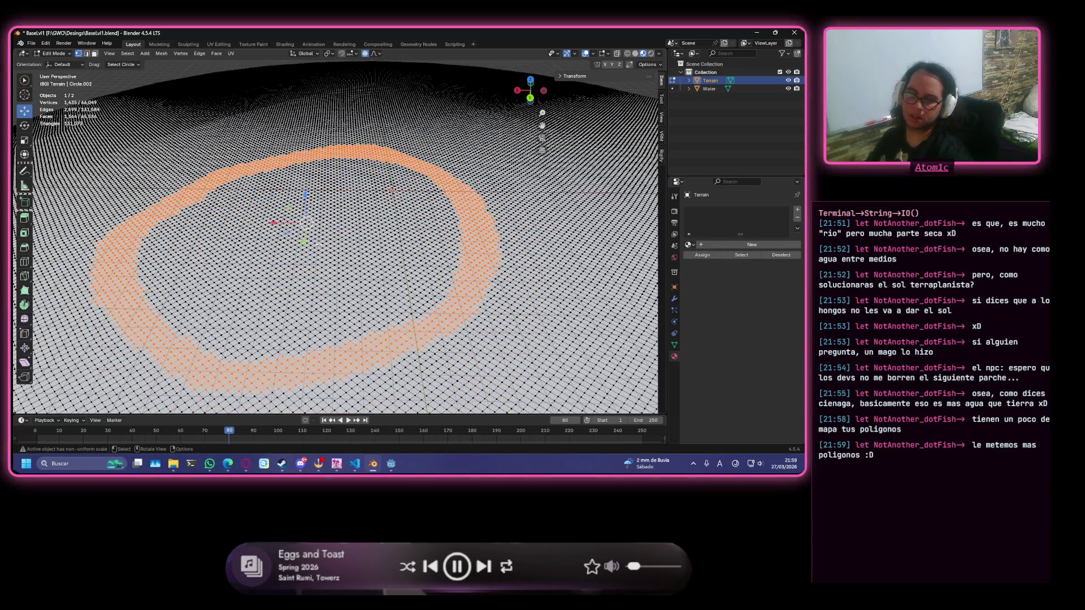
mouse_move(309, 223)
middle_down()
mouse_move(343, 240)
mouse_move(479, 246)
middle_up()
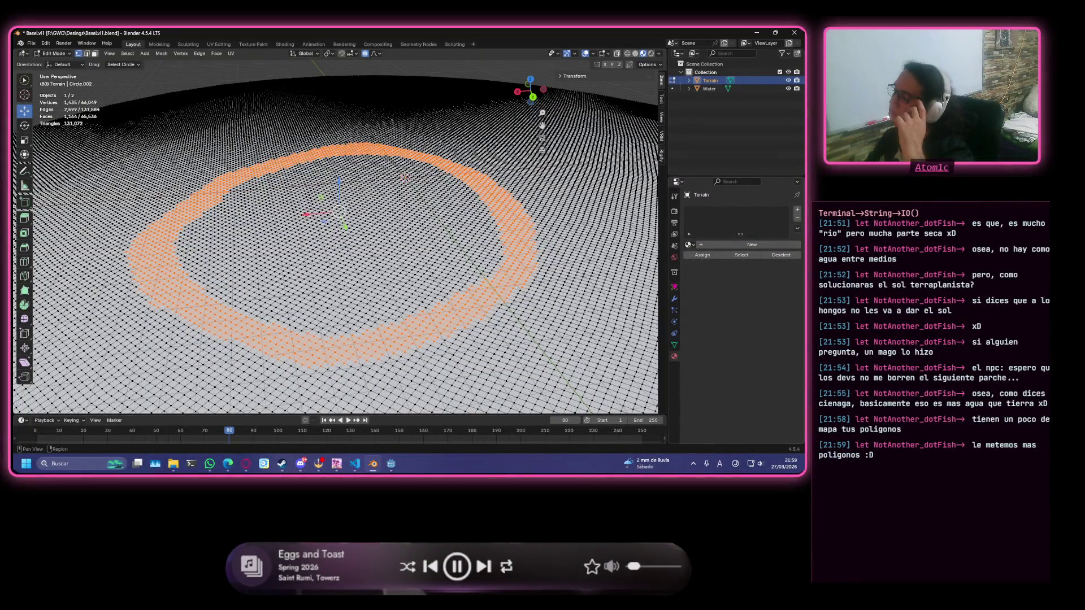
Add a Subdivision Surface modifier to the Terrain from the modifier properties.
click(675, 299)
click(725, 210)
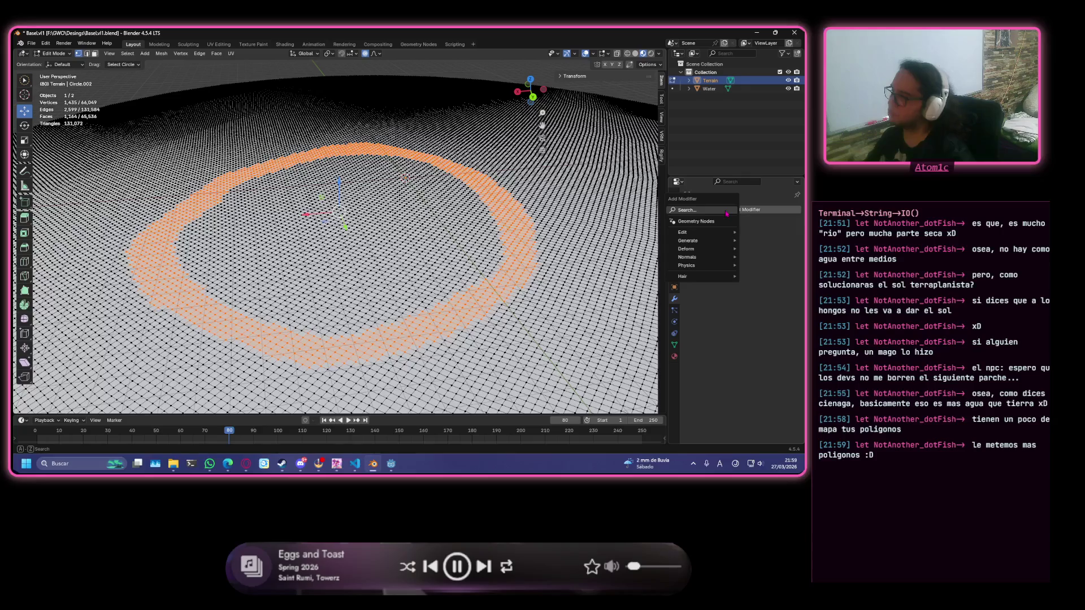
text(sub)
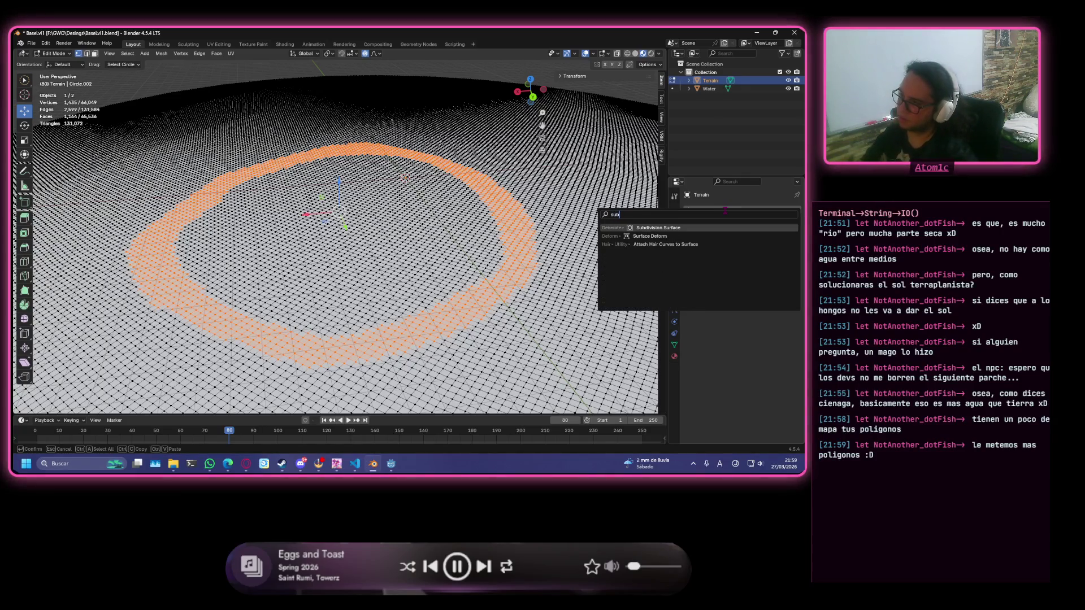
key(Return)
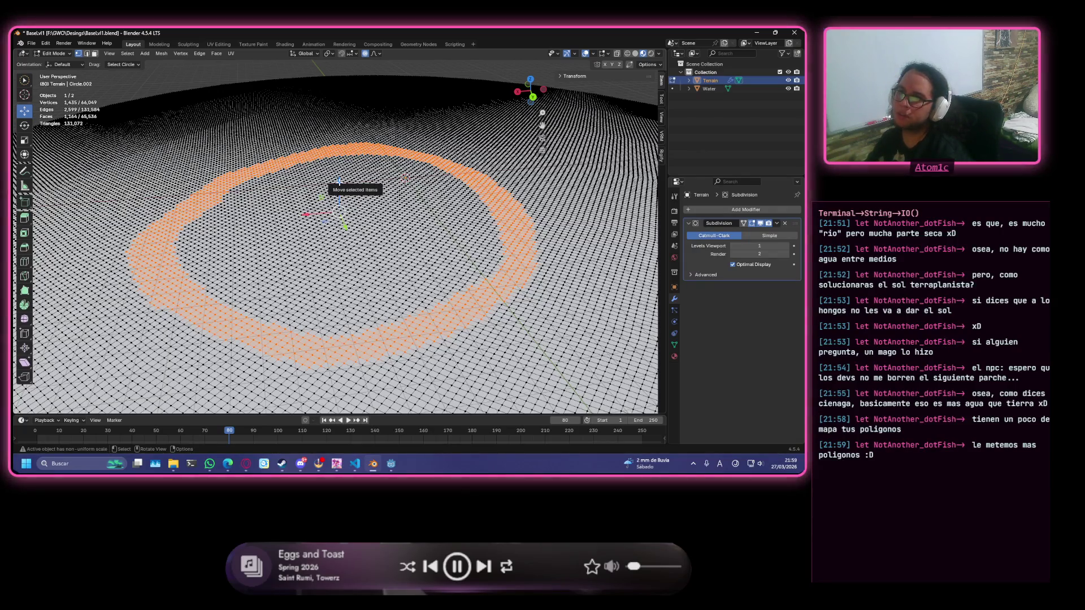
Lower the selected ring with smooth falloff, then undo it.
drag(339, 186, 339, 215)
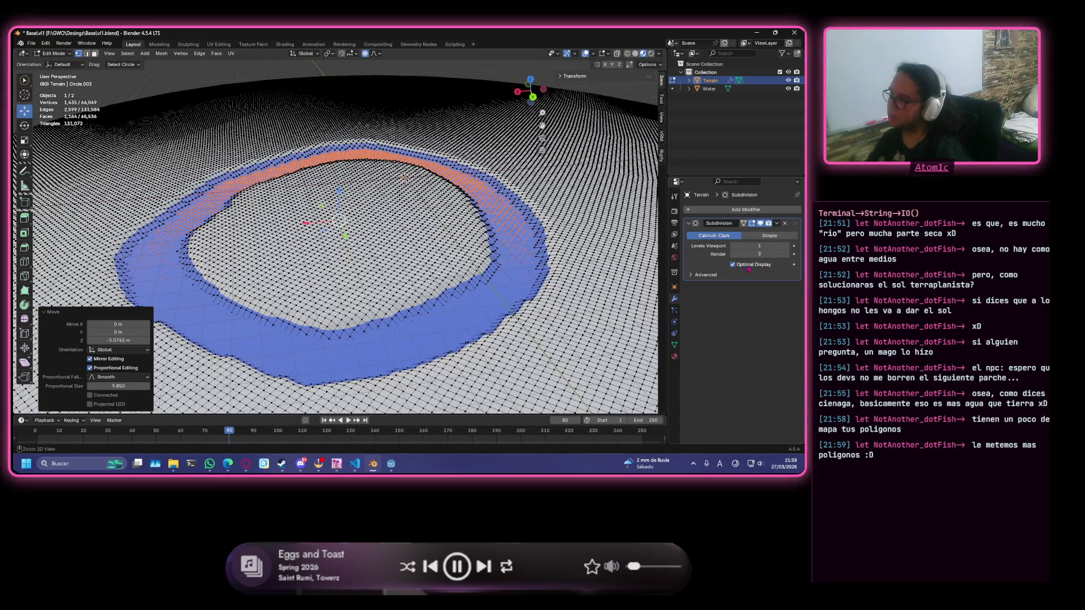
key(ctrl+z)
scroll(452, 261, down, 6)
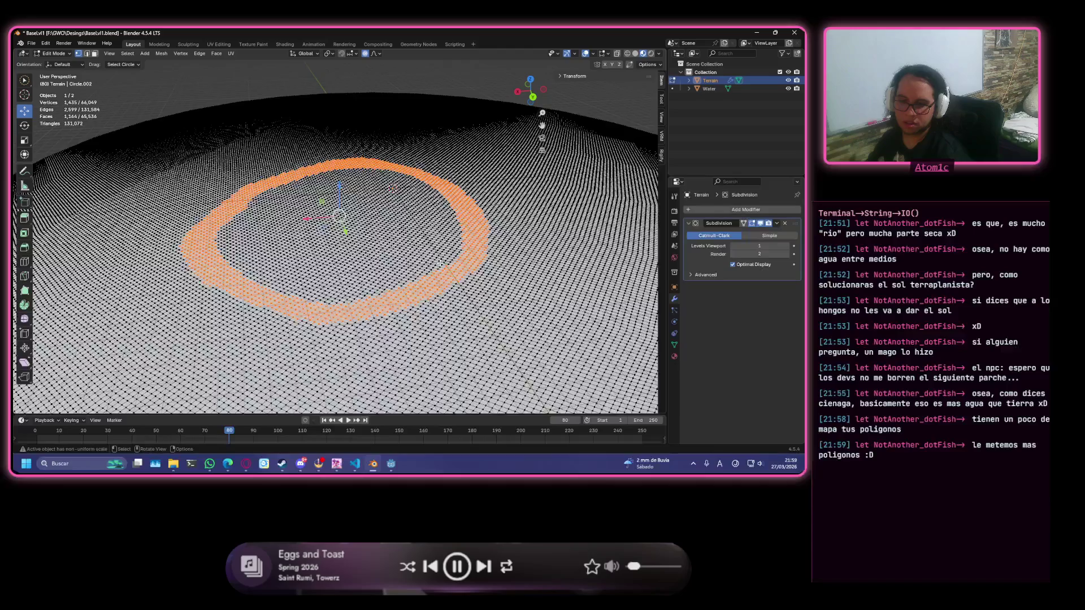
scroll(421, 287, up, 5)
scroll(420, 287, up, 3)
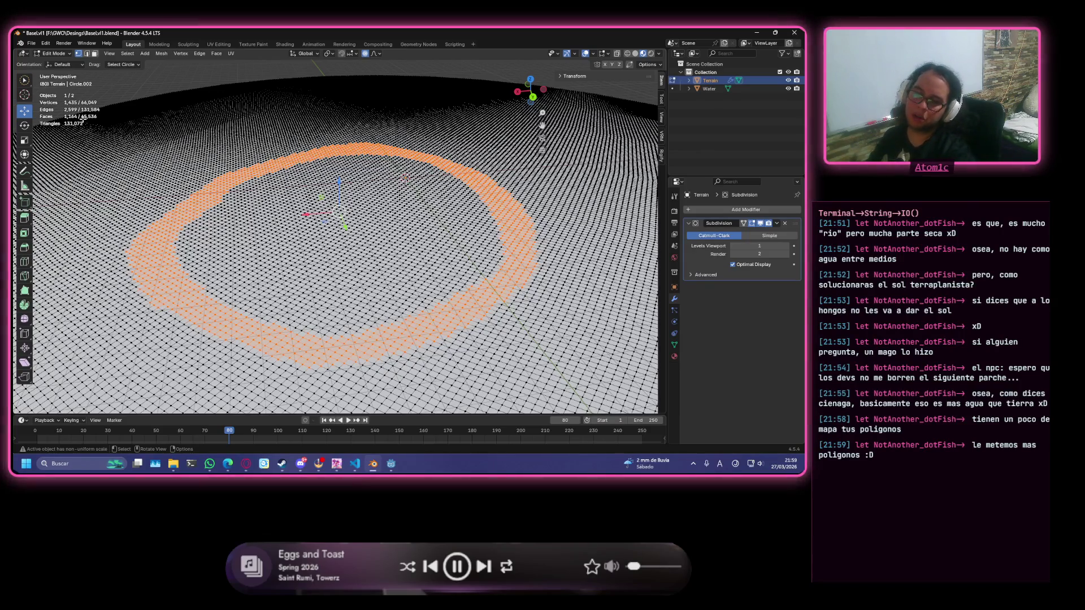
scroll(400, 245, down, 4)
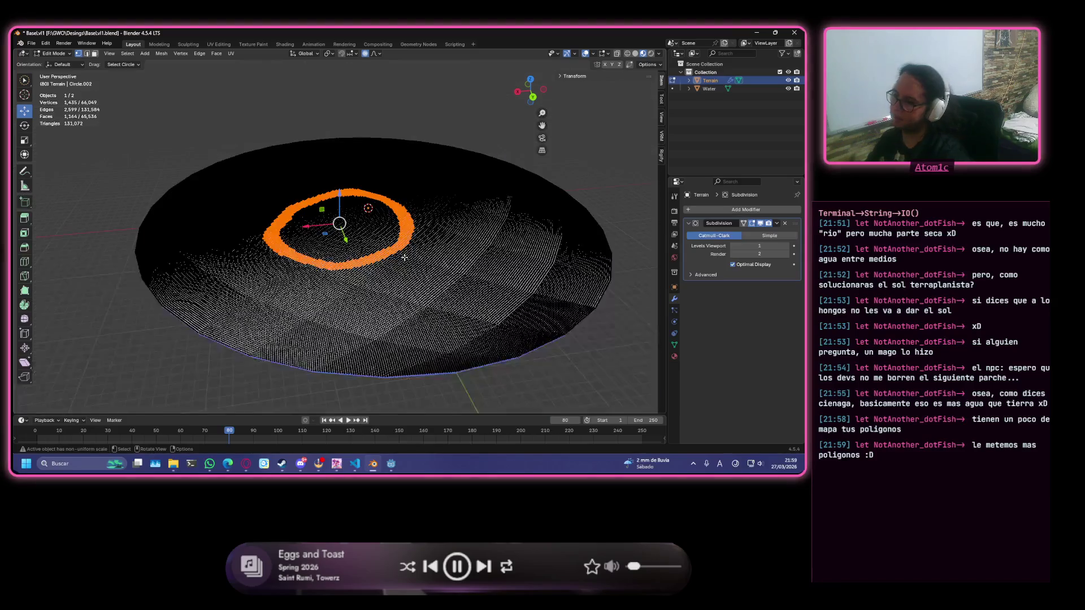
scroll(400, 245, up, 7)
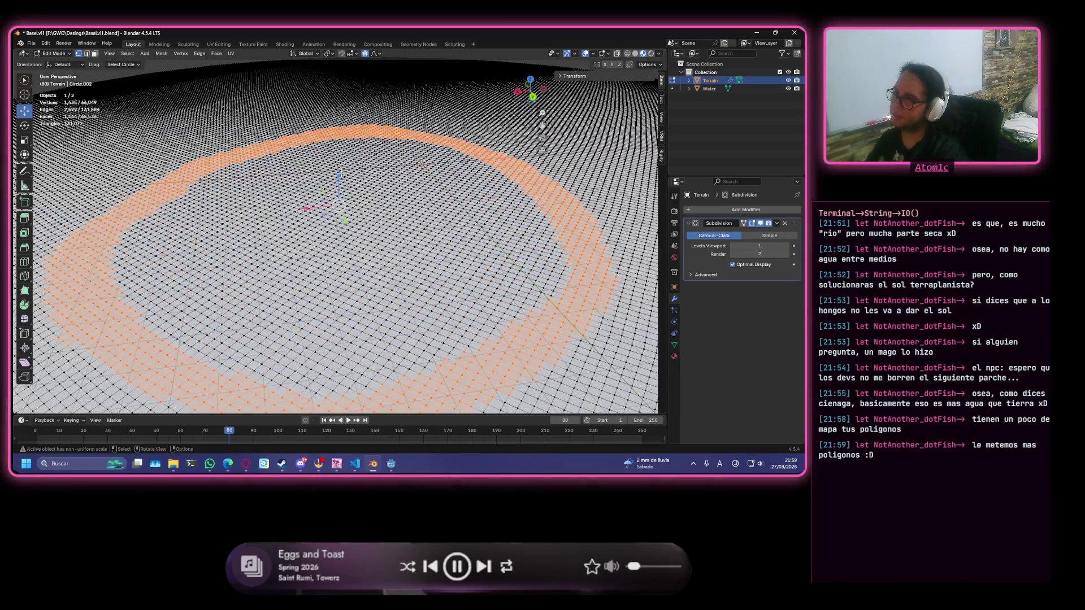
Raise the ring along Z with proportional falloff, then undo the move.
key(g)
key(z)
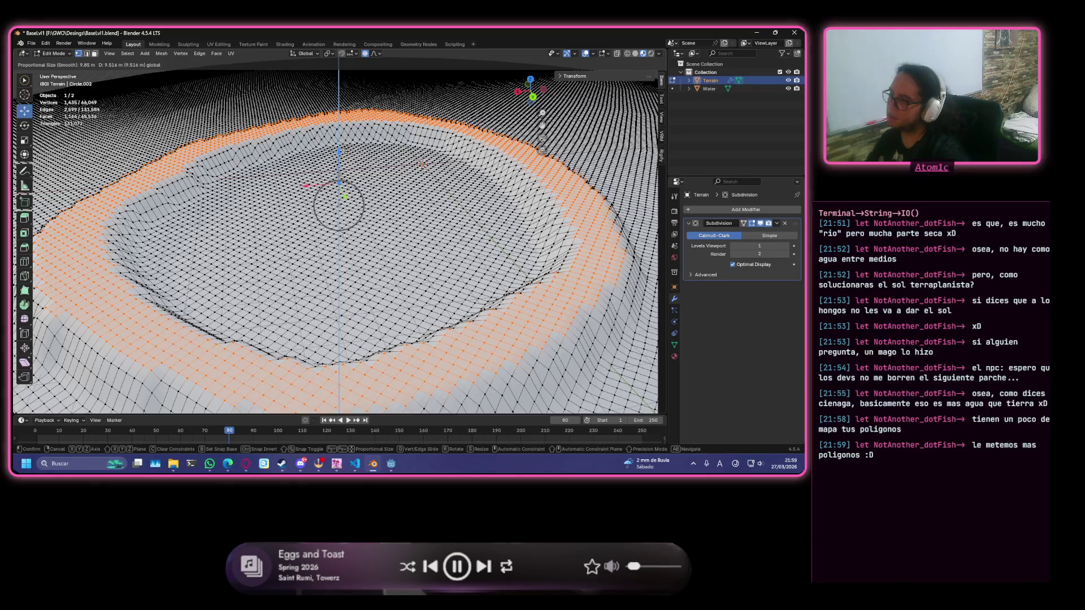
key(Return)
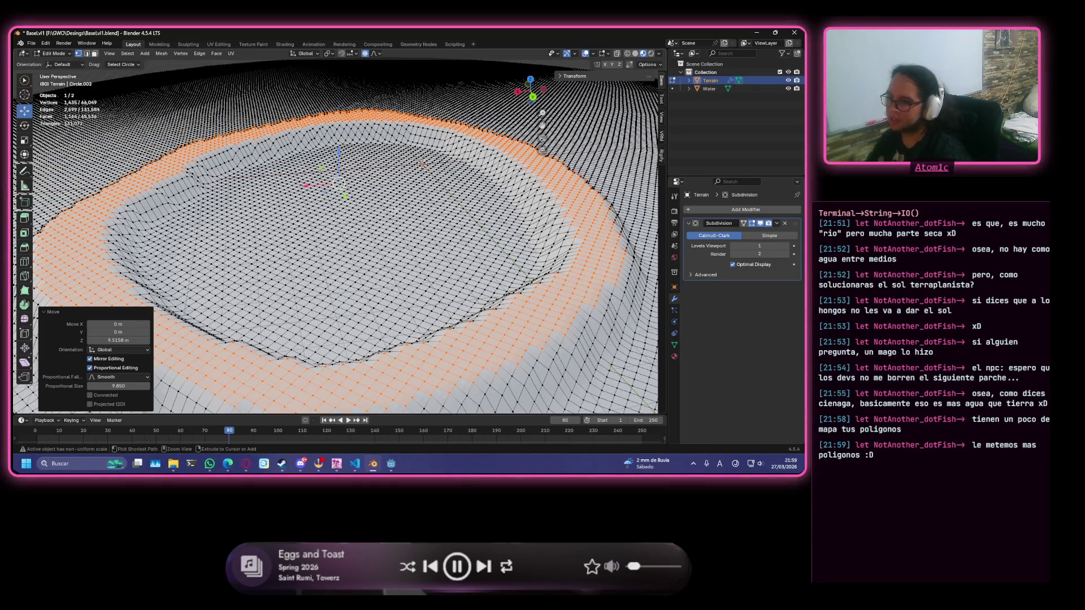
key(ctrl+z)
Delete the Subdivision modifier from the Terrain, leaving an empty modifier stack.
scroll(394, 212, down, 4)
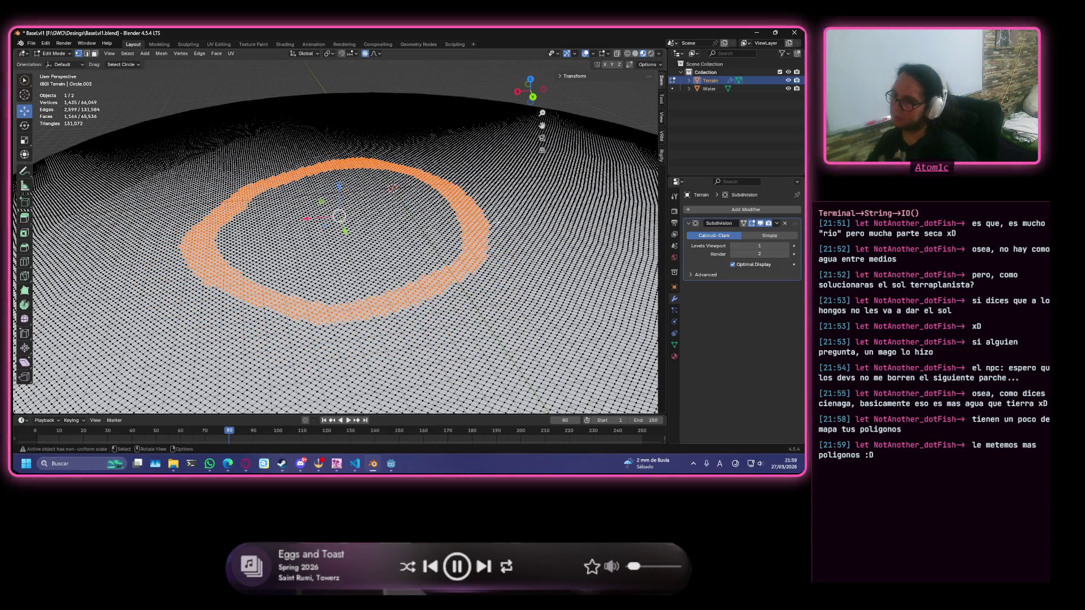
scroll(510, 206, down, 5)
scroll(405, 163, up, 8)
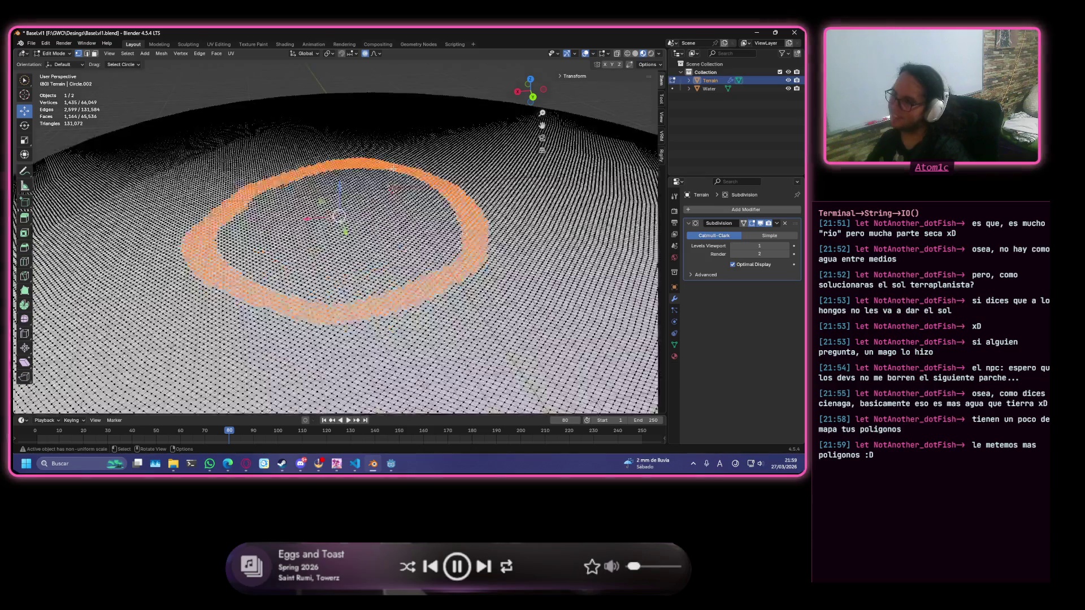
scroll(390, 177, down, 2)
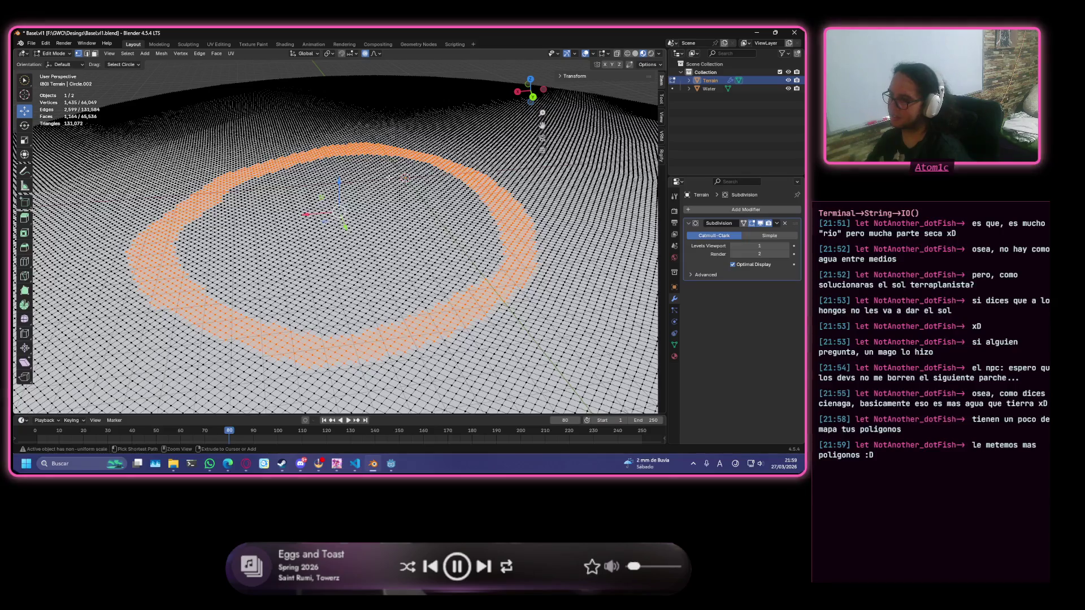
click(784, 223)
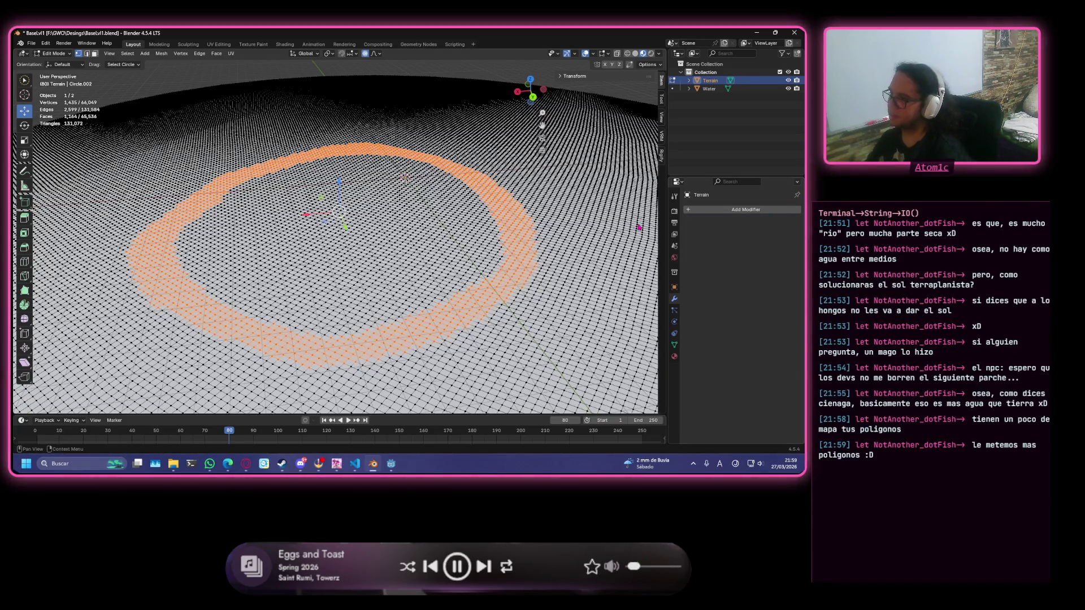
Orbit to a top-down view, deselect all, and dissolve a painted patch of centre vertices.
mouse_move(322, 216)
middle_down()
mouse_move(330, 208)
mouse_move(350, 237)
middle_up()
scroll(378, 274, down, 6)
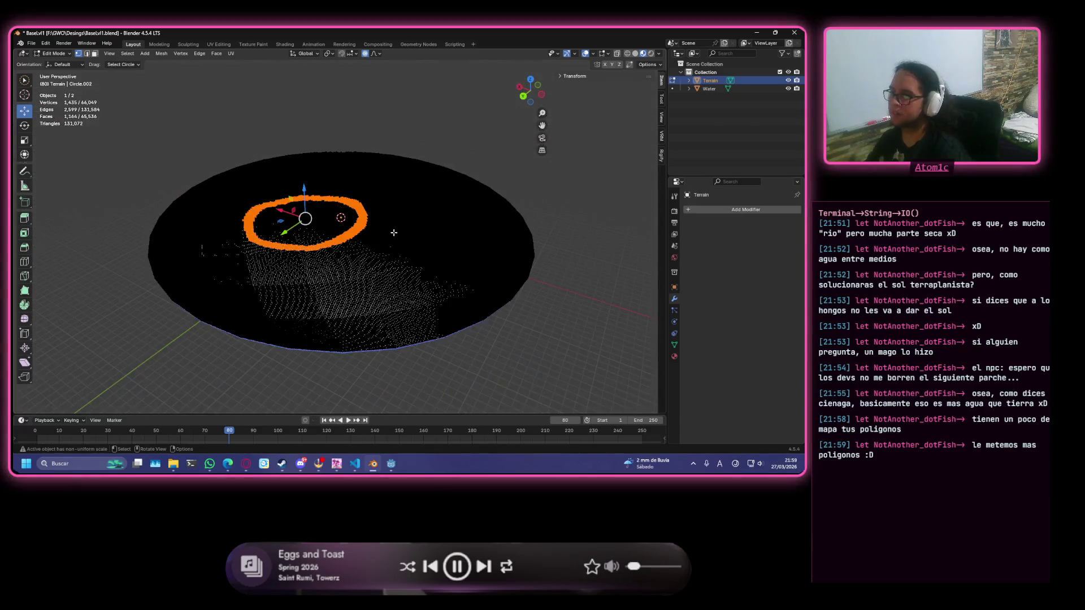
middle_drag(380, 256, 418, 266)
key(alt+a)
scroll(407, 243, up, 8)
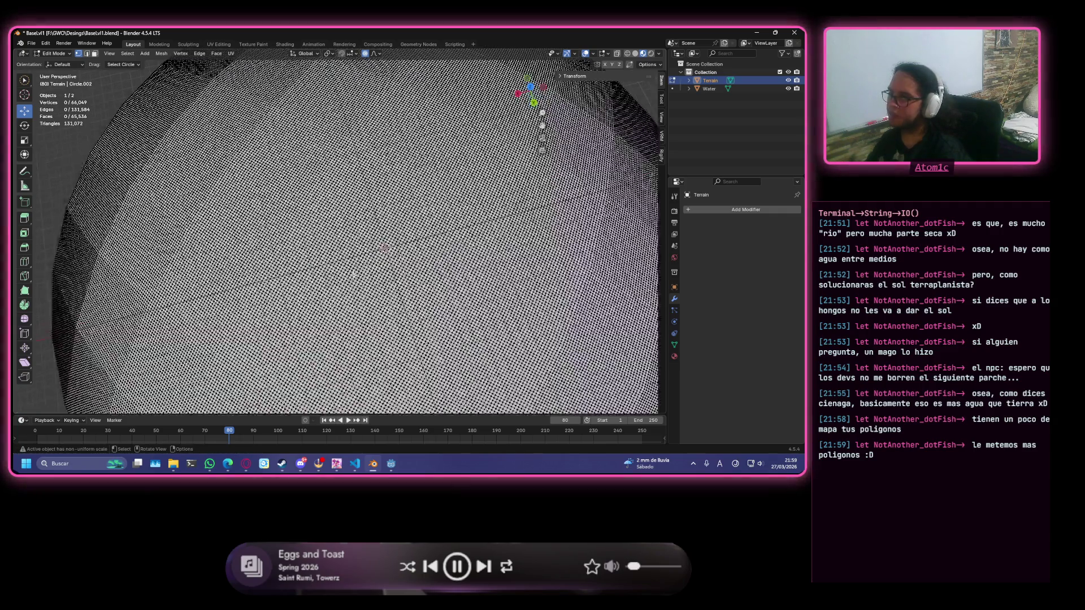
drag(371, 208, 339, 243)
key(ctrl+x)
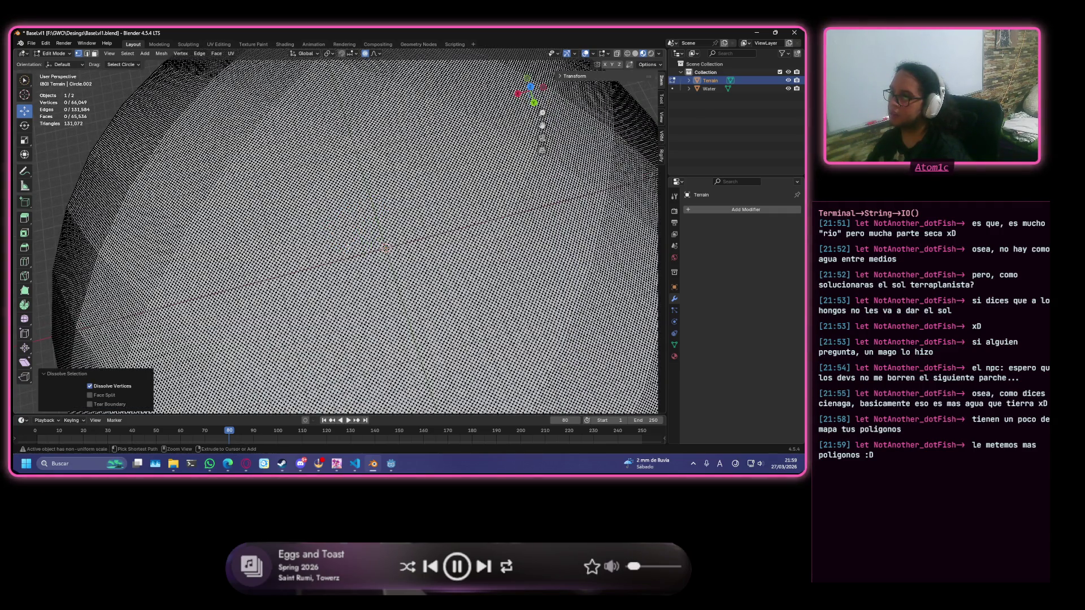
Circle-select two trial strokes of vertices, clearing the selection after each.
scroll(397, 299, up, 2)
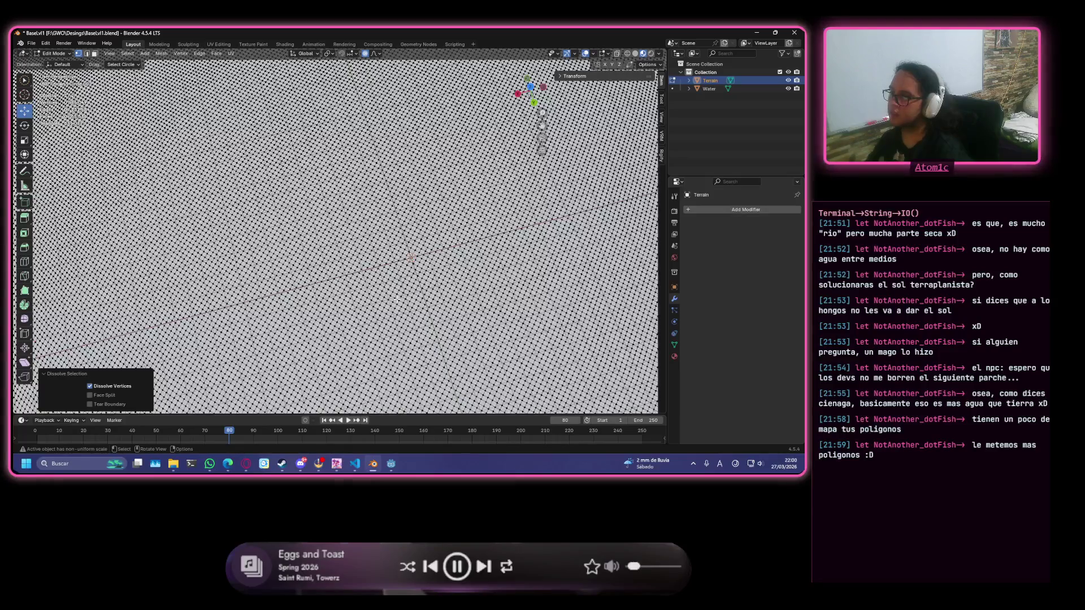
key(c)
mouse_move(396, 347)
mouse_down()
mouse_move(520, 308)
mouse_move(447, 133)
mouse_move(310, 291)
mouse_move(395, 348)
mouse_up()
key(Escape)
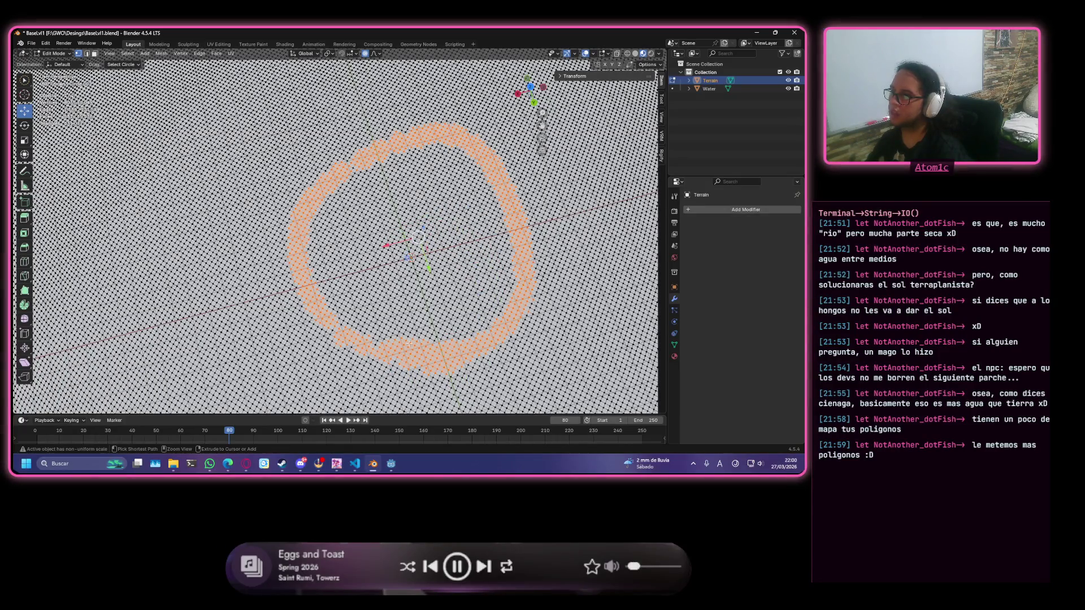
key(alt+a)
key(c)
mouse_move(350, 279)
mouse_down()
mouse_move(364, 326)
mouse_move(481, 164)
mouse_move(330, 209)
mouse_up()
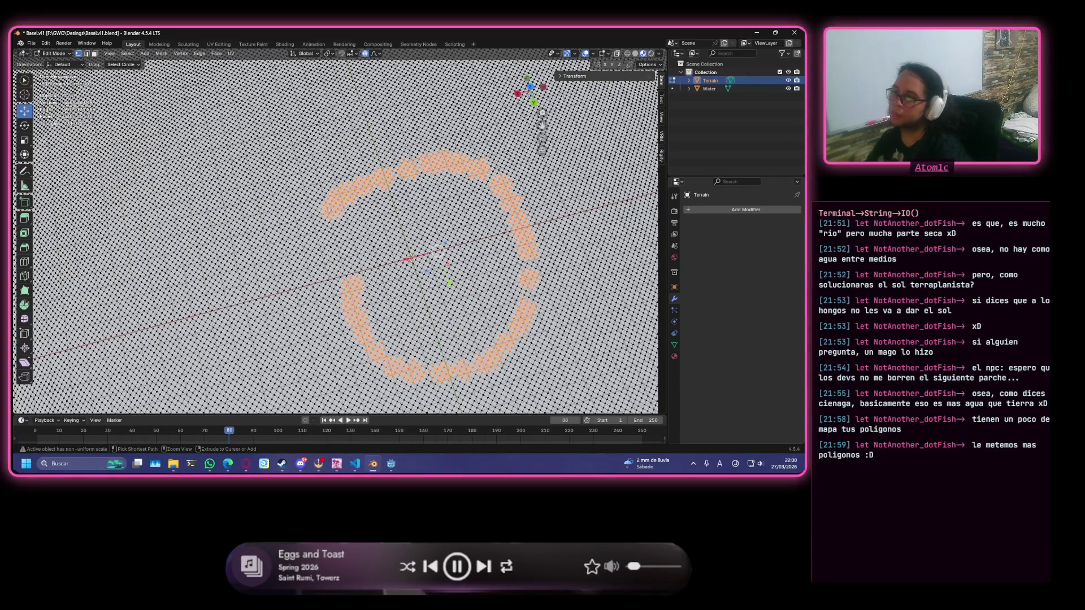
key(Escape)
key(alt+a)
Paint a closed loop of vertices, then a small ring around the 3D cursor, clearing both.
key(c)
mouse_move(340, 165)
mouse_down()
mouse_move(335, 318)
mouse_move(452, 294)
mouse_move(396, 147)
mouse_move(308, 181)
mouse_up()
key(Escape)
middle_drag(308, 181, 339, 255)
scroll(378, 237, down, 3)
scroll(378, 237, up, 5)
key(alt+a)
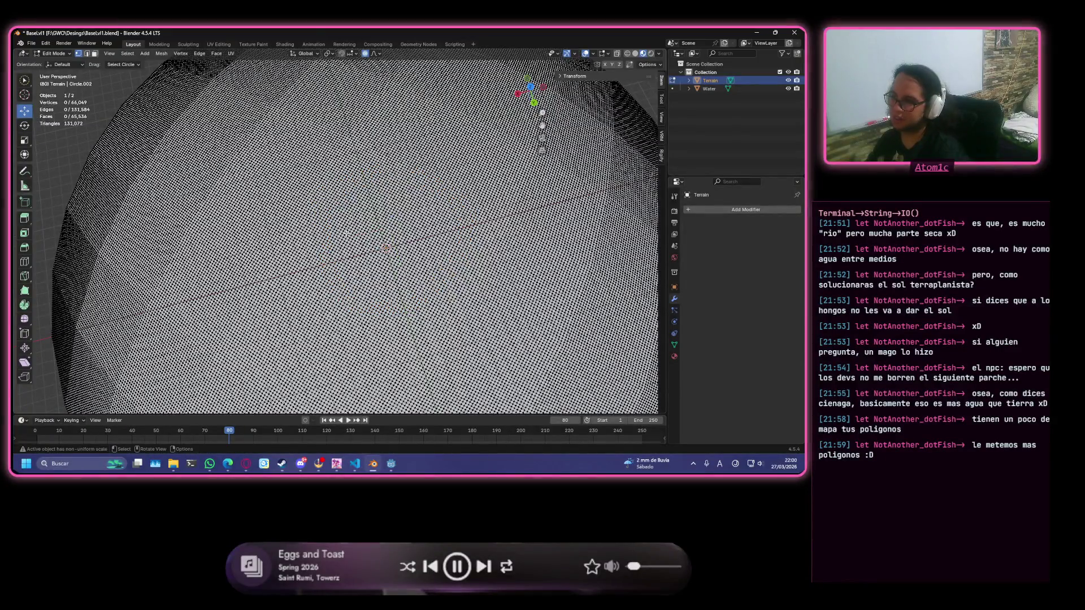
mouse_move(371, 205)
mouse_down()
mouse_move(308, 257)
mouse_move(454, 302)
mouse_move(396, 195)
mouse_move(367, 201)
mouse_up()
key(alt+a)
Paint a wide ring of vertices around the centre, then add another loop from above.
scroll(373, 221, up, 2)
mouse_move(389, 114)
mouse_down()
mouse_move(334, 116)
mouse_move(282, 294)
mouse_move(577, 266)
mouse_move(370, 116)
mouse_move(497, 131)
mouse_move(563, 181)
mouse_move(577, 249)
mouse_move(523, 327)
mouse_move(469, 344)
mouse_move(404, 344)
mouse_move(286, 304)
mouse_up()
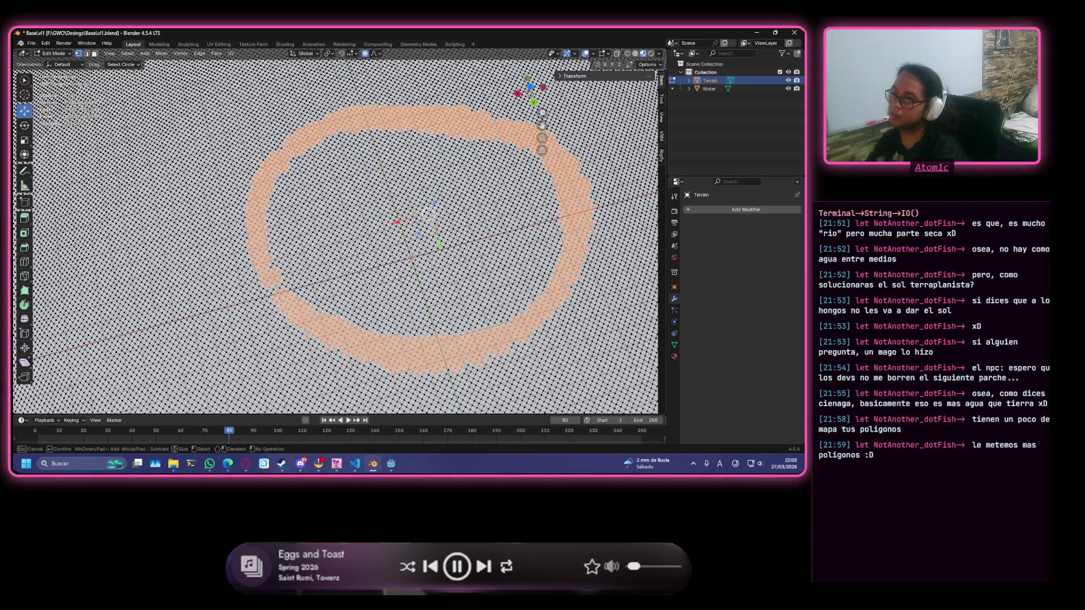
scroll(384, 222, down, 5)
scroll(384, 222, up, 3)
mouse_move(530, 240)
middle_down()
mouse_move(422, 224)
mouse_move(410, 249)
middle_up()
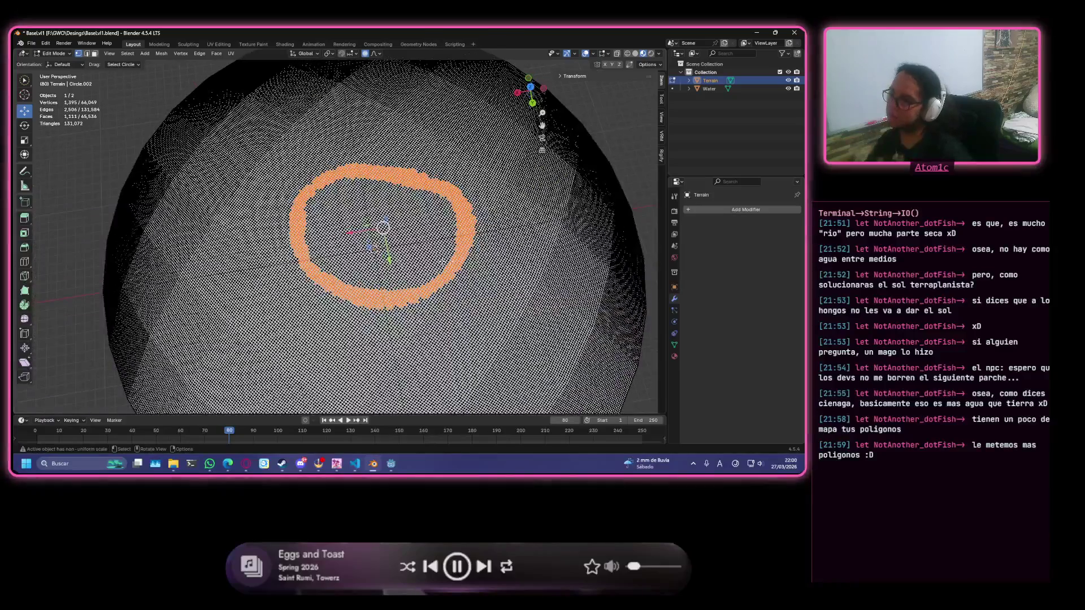
scroll(392, 305, up, 8)
mouse_move(392, 305)
mouse_down()
mouse_move(375, 310)
mouse_move(449, 192)
mouse_move(379, 282)
mouse_move(430, 300)
mouse_up()
scroll(431, 300, down, 3)
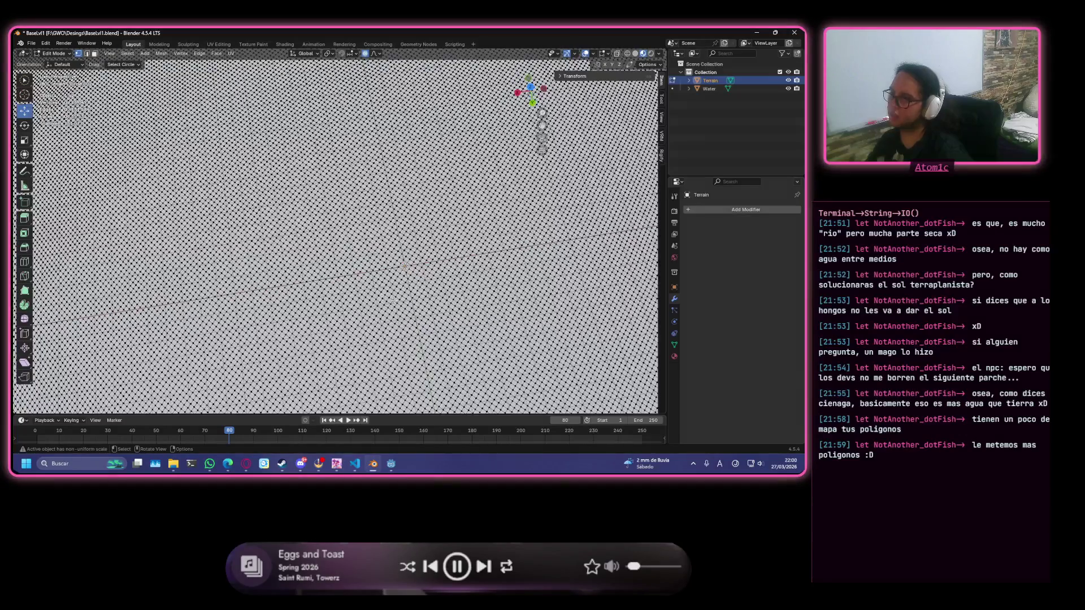
Zoom in and out over the terrain mesh, then switch away from Blender and back.
scroll(473, 272, down, 5)
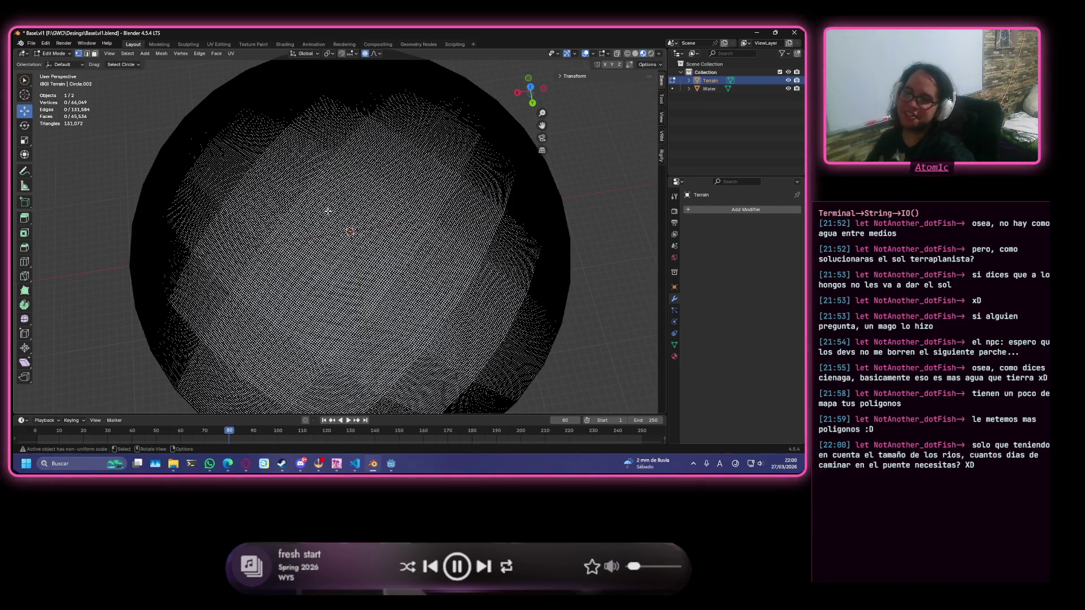
scroll(337, 204, up, 10)
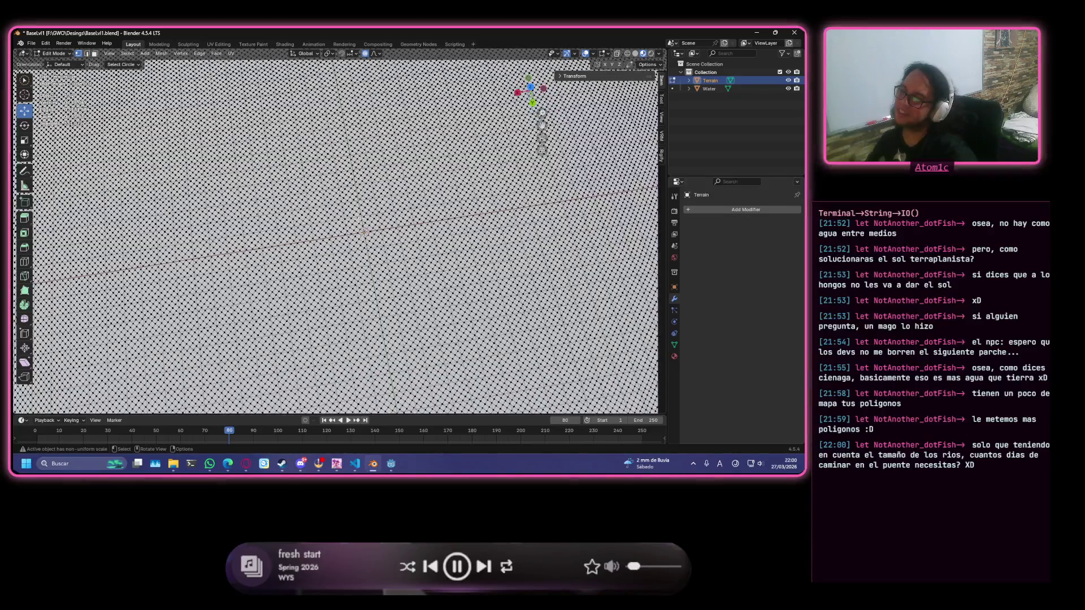
scroll(362, 217, down, 10)
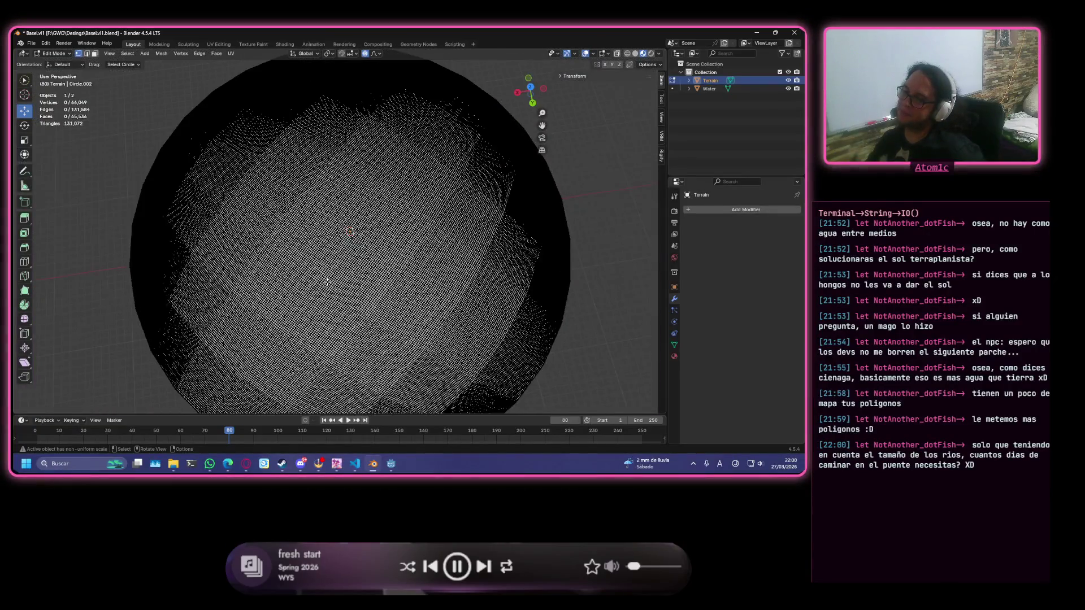
scroll(327, 282, up, 10)
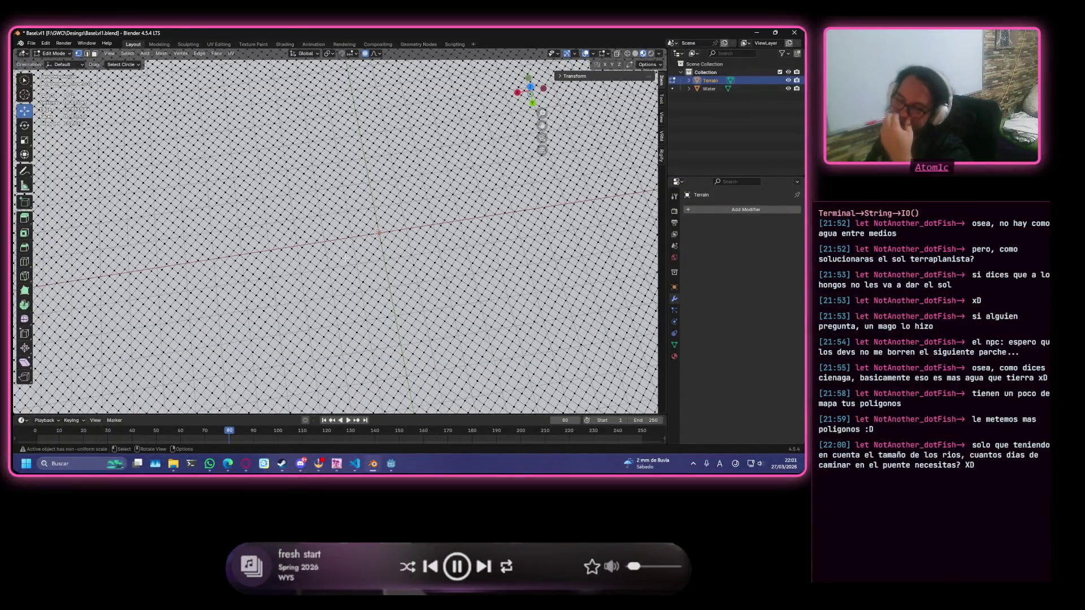
scroll(345, 261, down, 10)
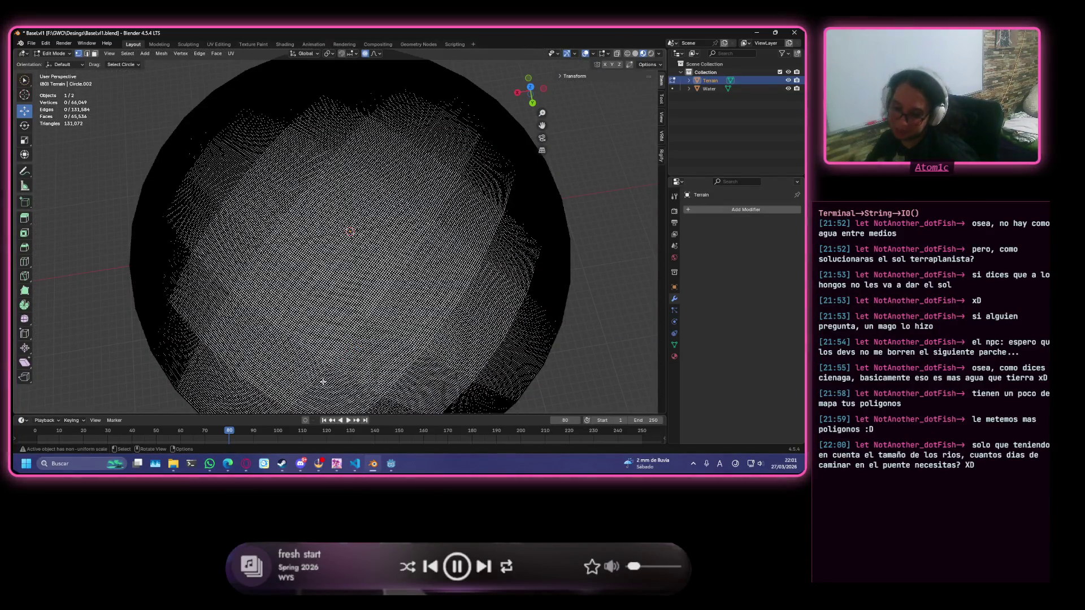
scroll(384, 365, down, 3)
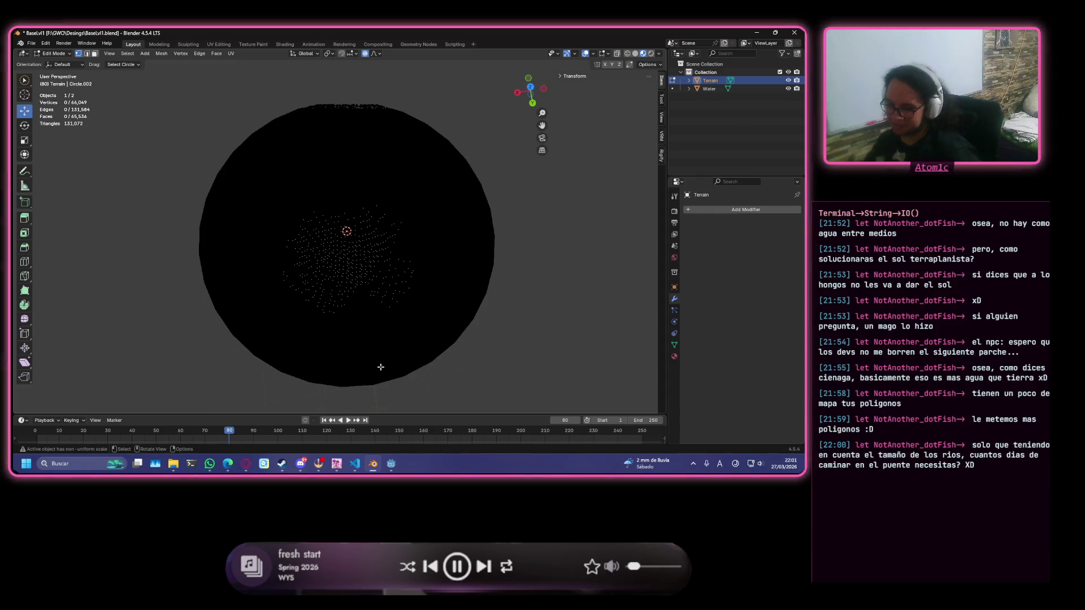
scroll(314, 210, up, 10)
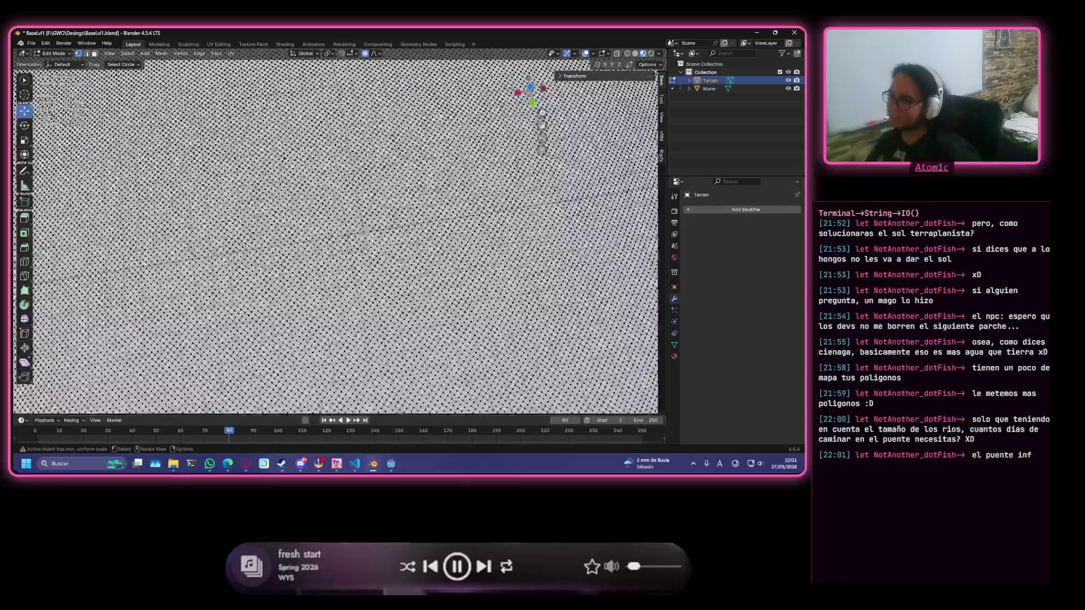
scroll(372, 238, down, 2)
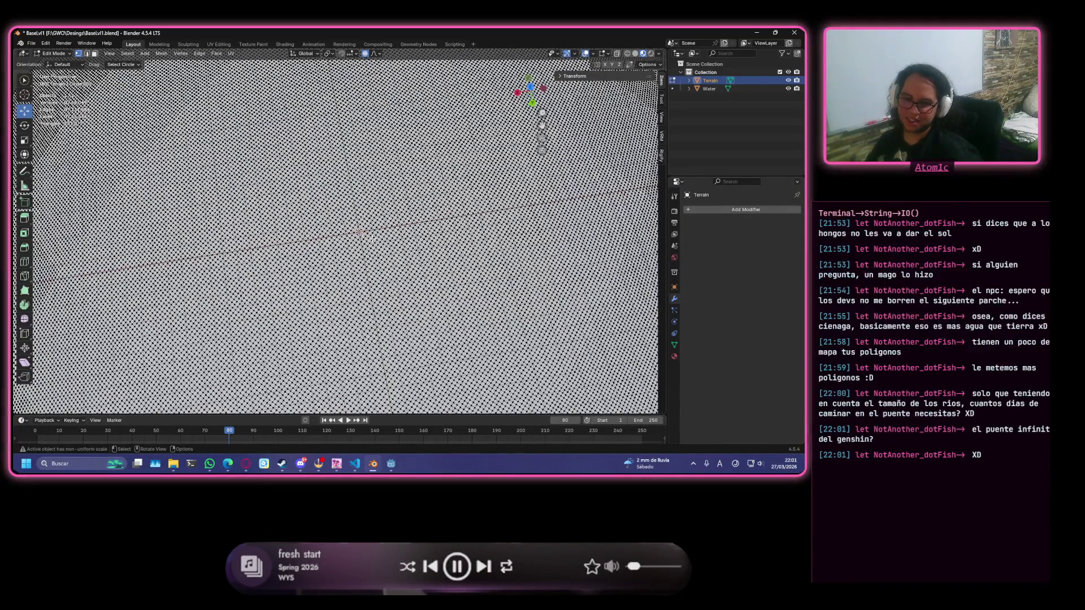
scroll(356, 236, down, 8)
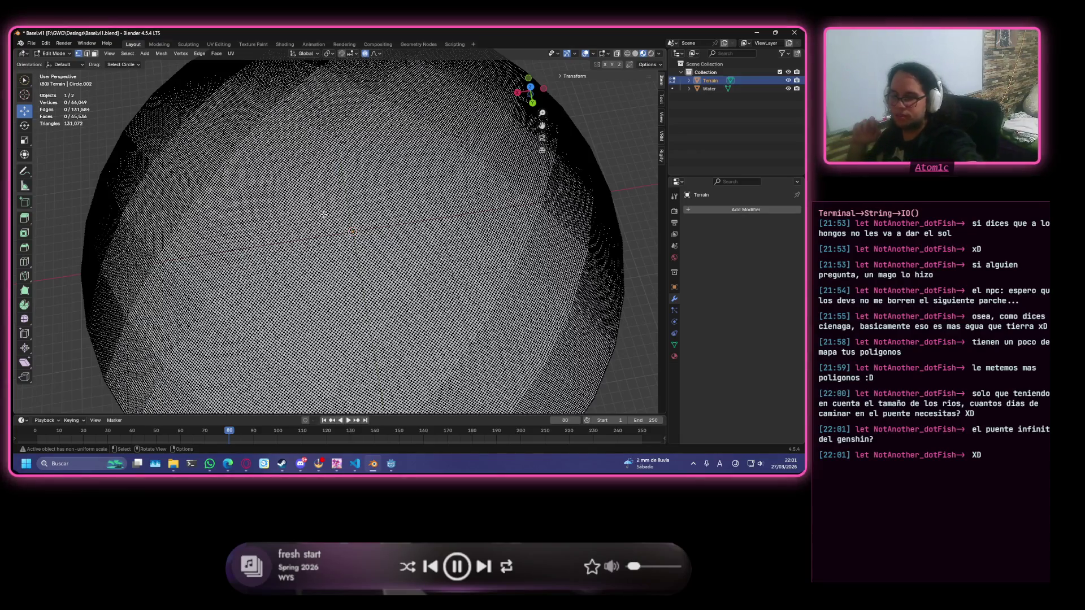
key(alt+Tab)
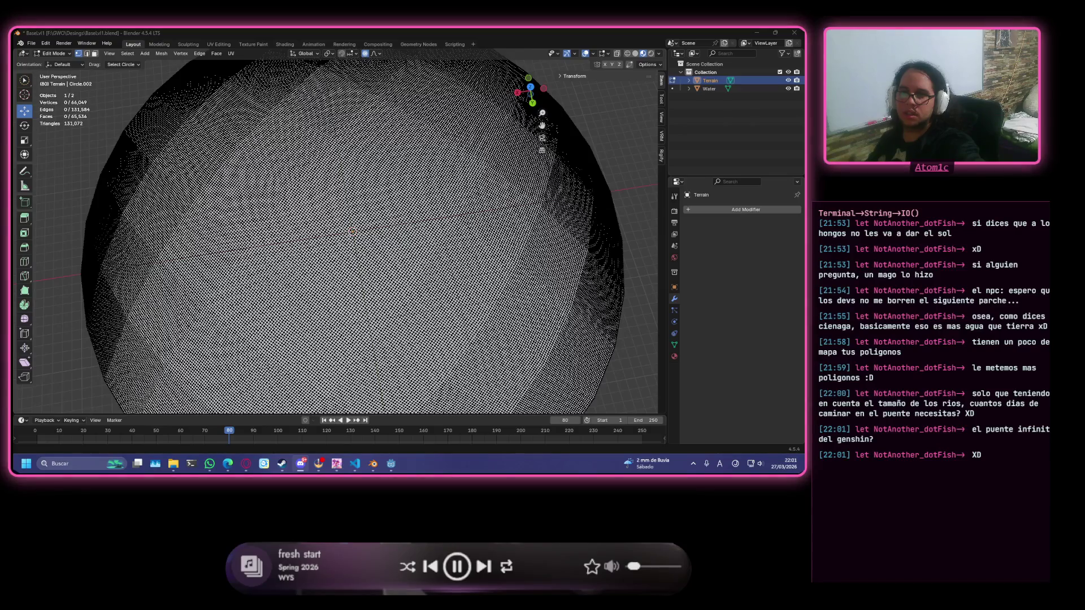
key(alt+Tab)
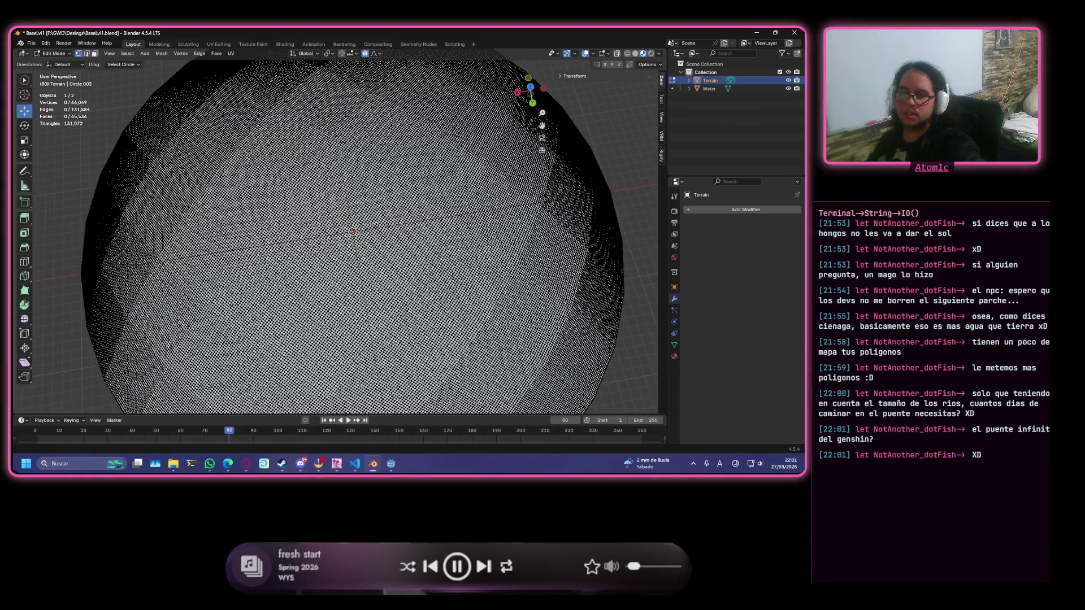
Zoom and tilt the view on the terrain, then return it to Object Mode.
scroll(353, 210, up, 4)
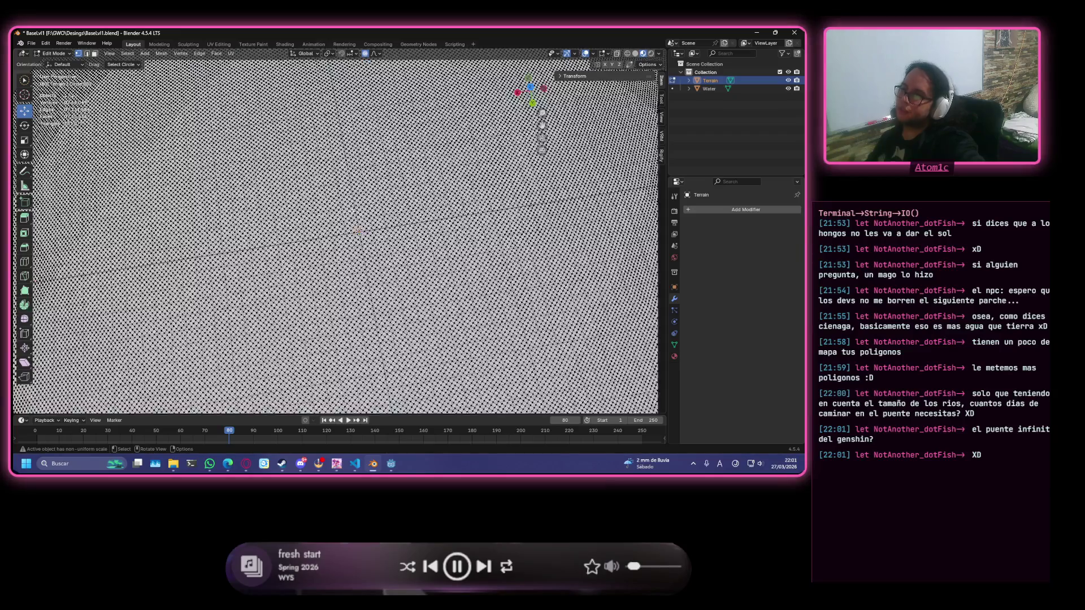
scroll(330, 306, down, 3)
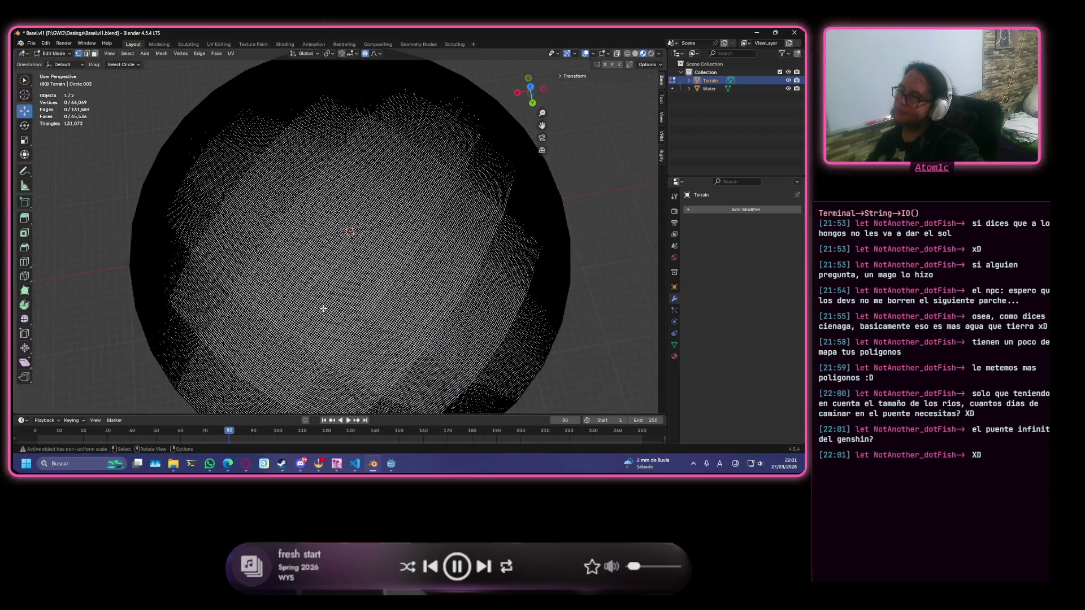
scroll(323, 308, up, 2)
scroll(320, 321, down, 1)
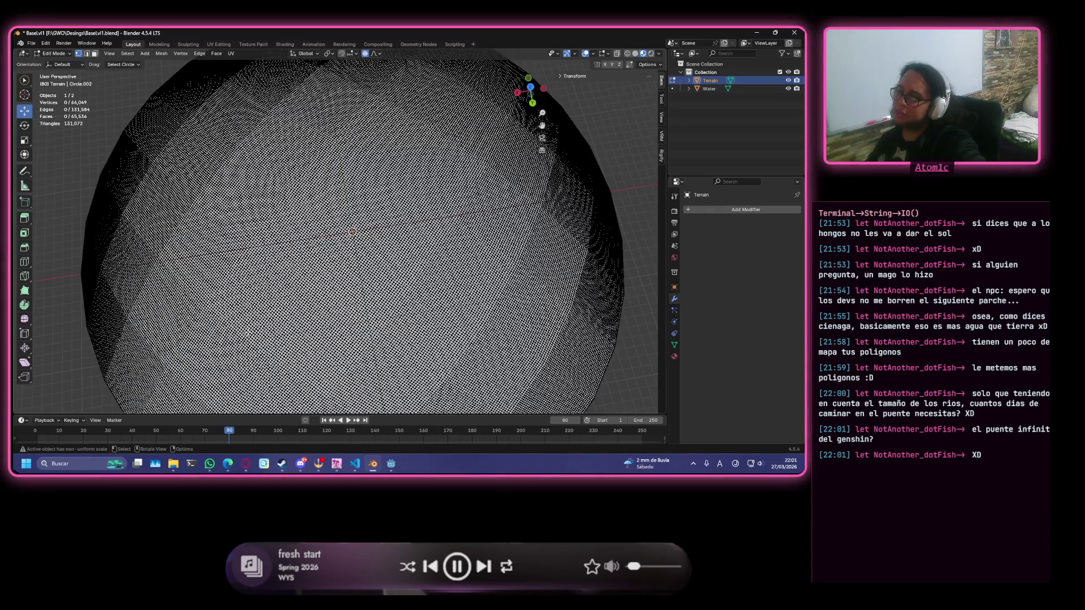
mouse_move(335, 279)
ctrl+middle_down()
mouse_move(331, 317)
mouse_move(373, 271)
mouse_move(394, 295)
mouse_move(373, 333)
mouse_move(294, 308)
mouse_move(279, 319)
ctrl+middle_up()
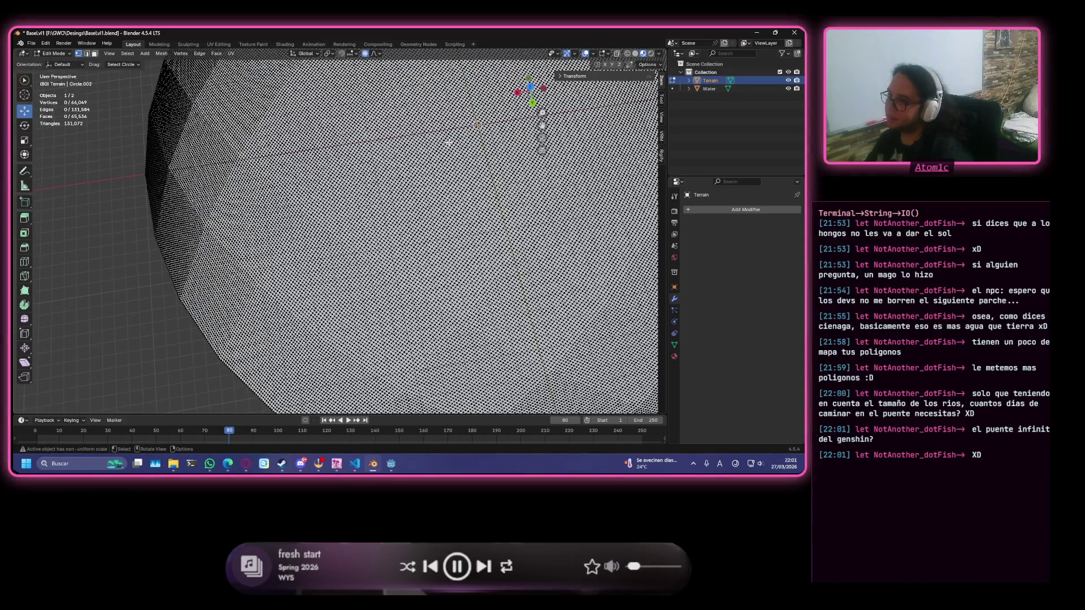
scroll(304, 216, down, 10)
mouse_move(431, 175)
middle_down()
mouse_move(399, 189)
mouse_move(461, 201)
middle_up()
scroll(460, 202, up, 10)
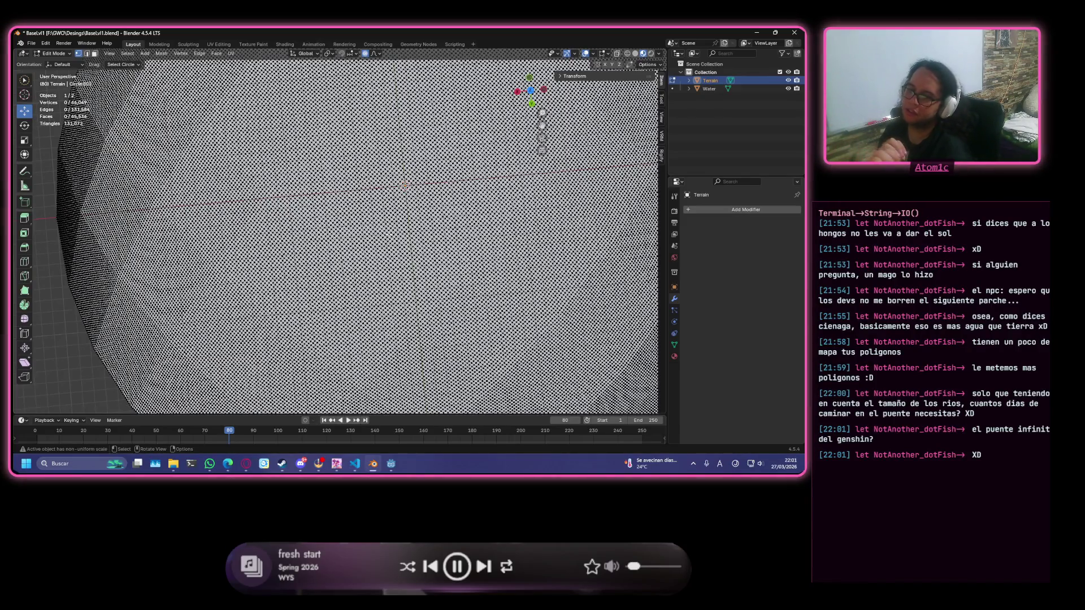
key(Tab)
scroll(385, 206, down, 3)
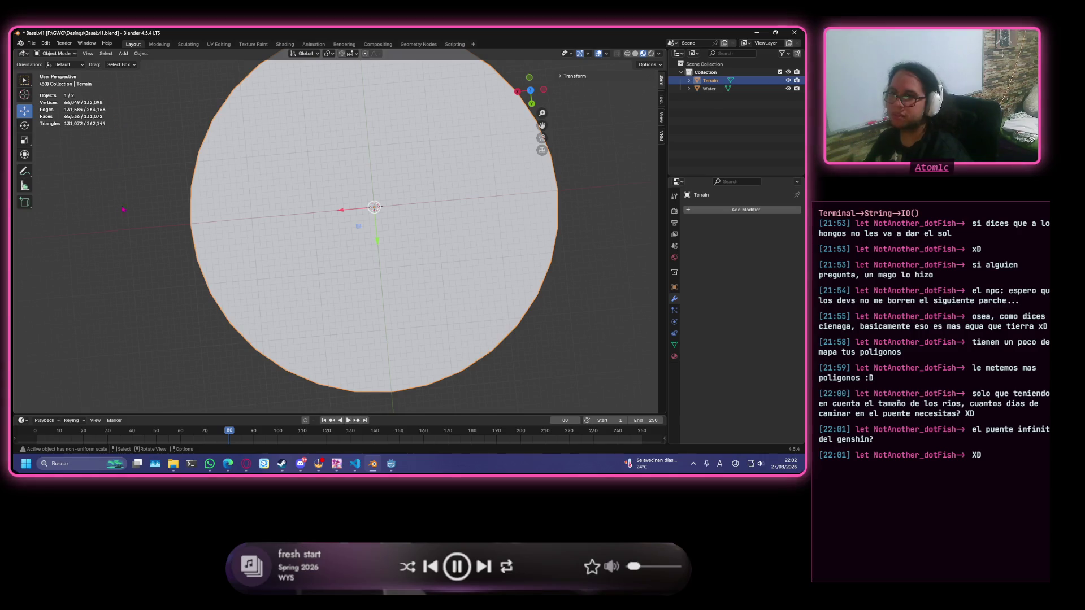
key(shift+a)
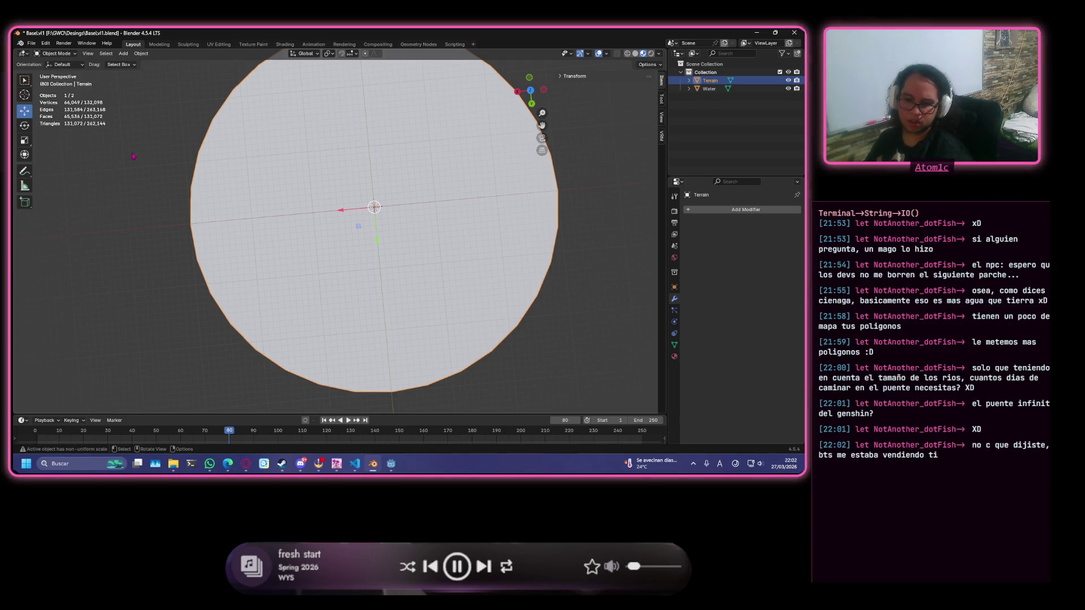
click(130, 157)
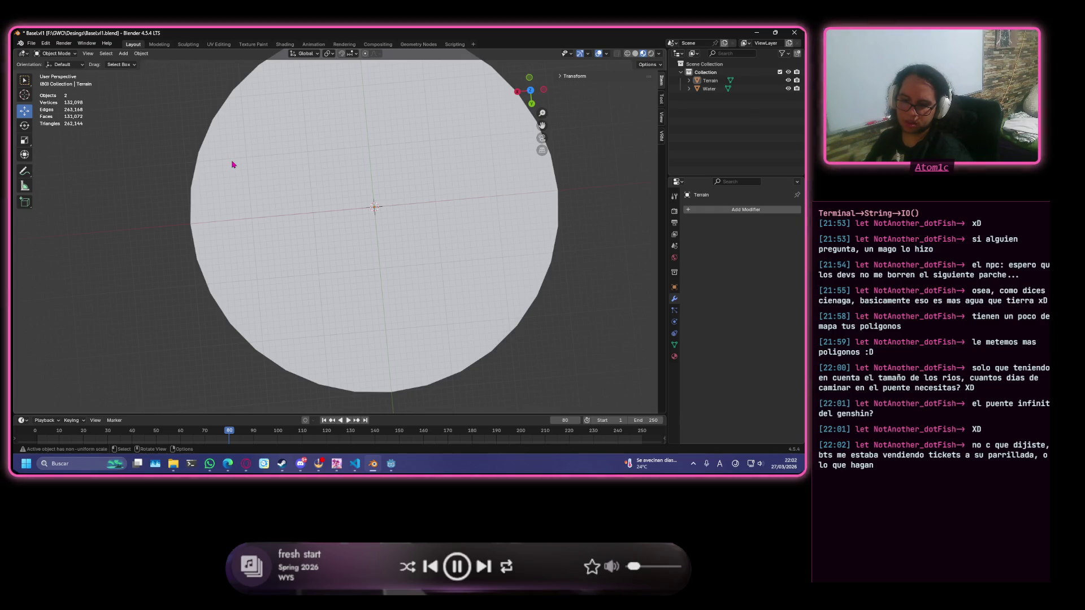
scroll(231, 164, up, 1)
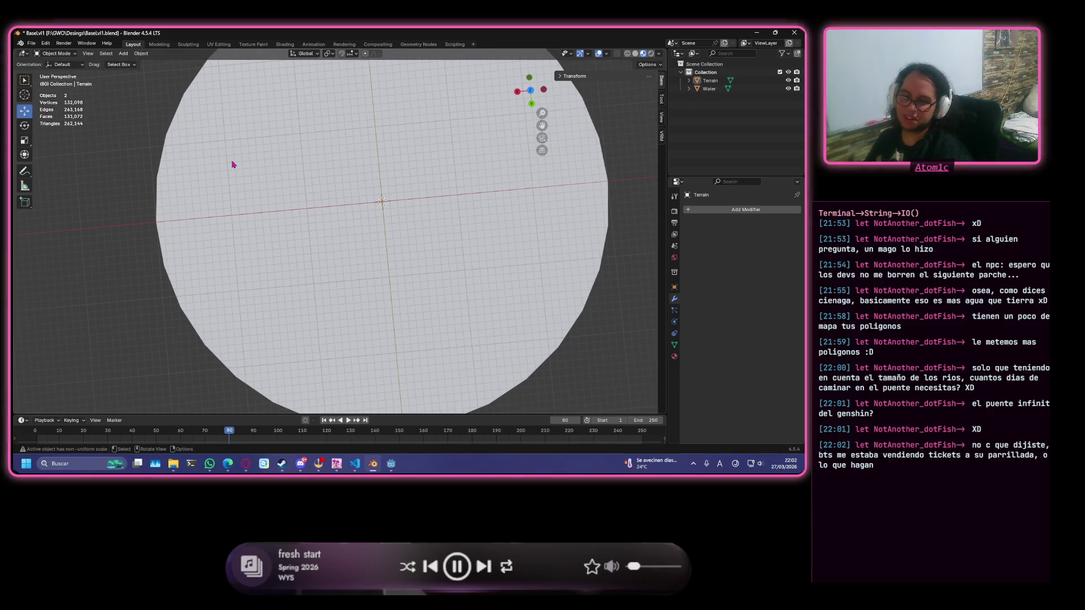
scroll(285, 149, up, 1)
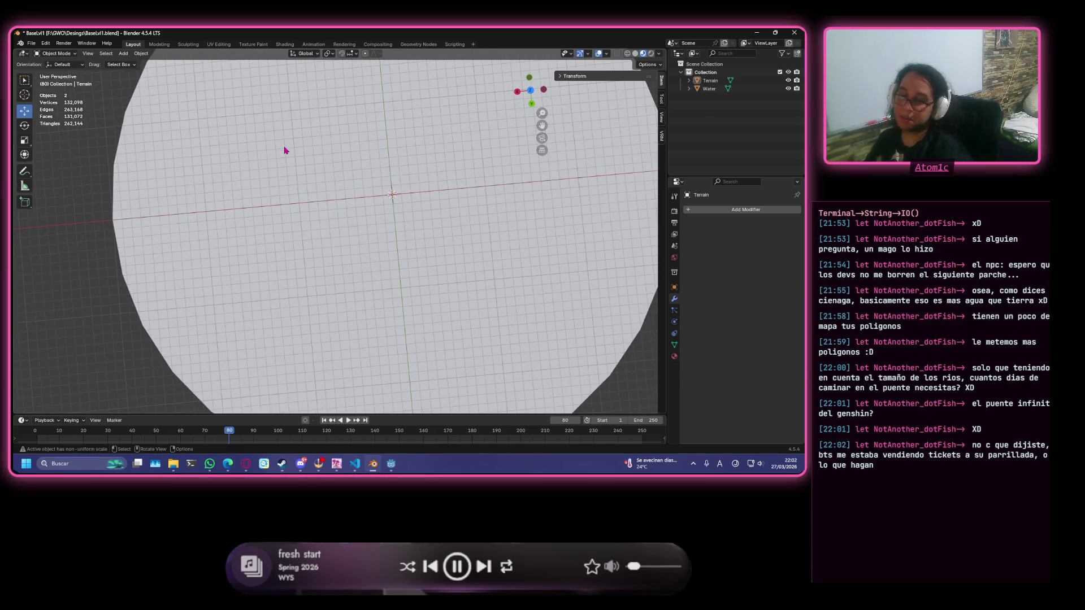
scroll(485, 195, down, 3)
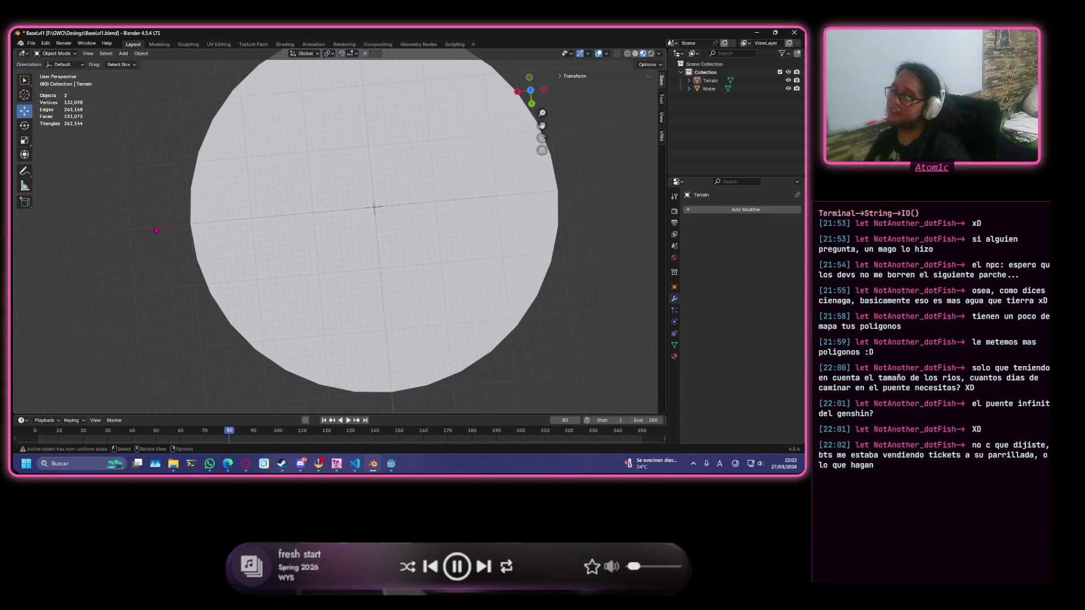
right_click(316, 218)
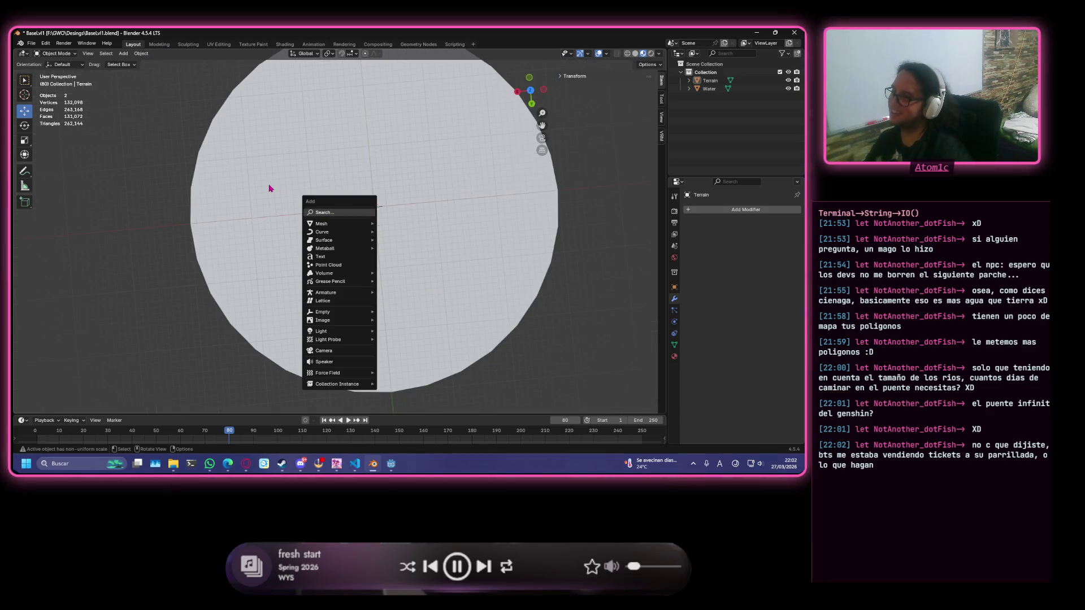
Add a Circle mesh at the origin and scale it up.
key(KP_7)
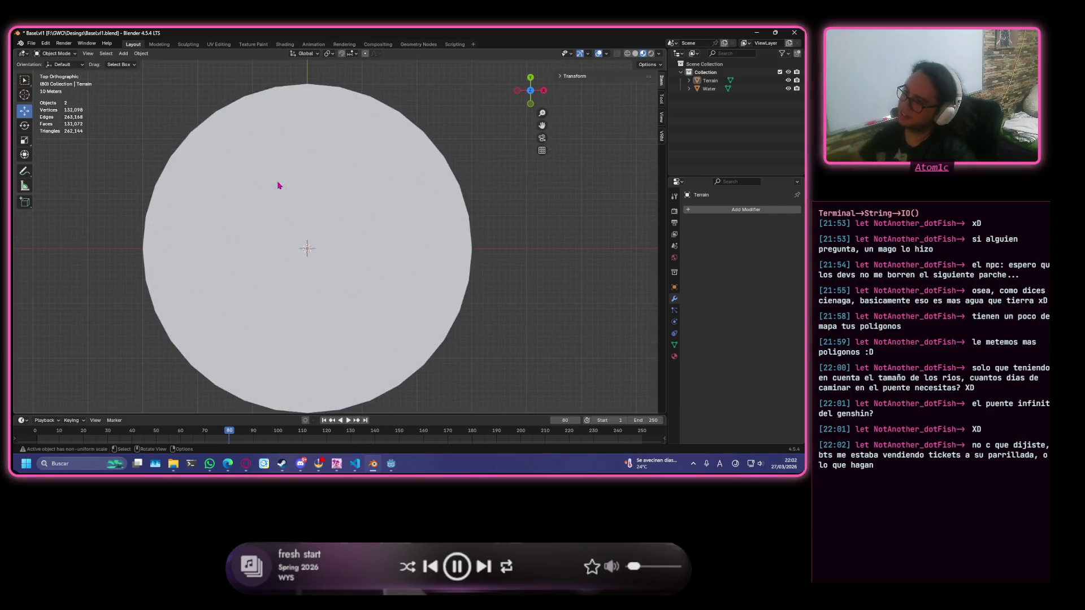
mouse_move(285, 183)
middle_down()
mouse_move(303, 192)
mouse_move(315, 221)
mouse_move(395, 175)
middle_up()
key(shift+a)
mouse_move(373, 185)
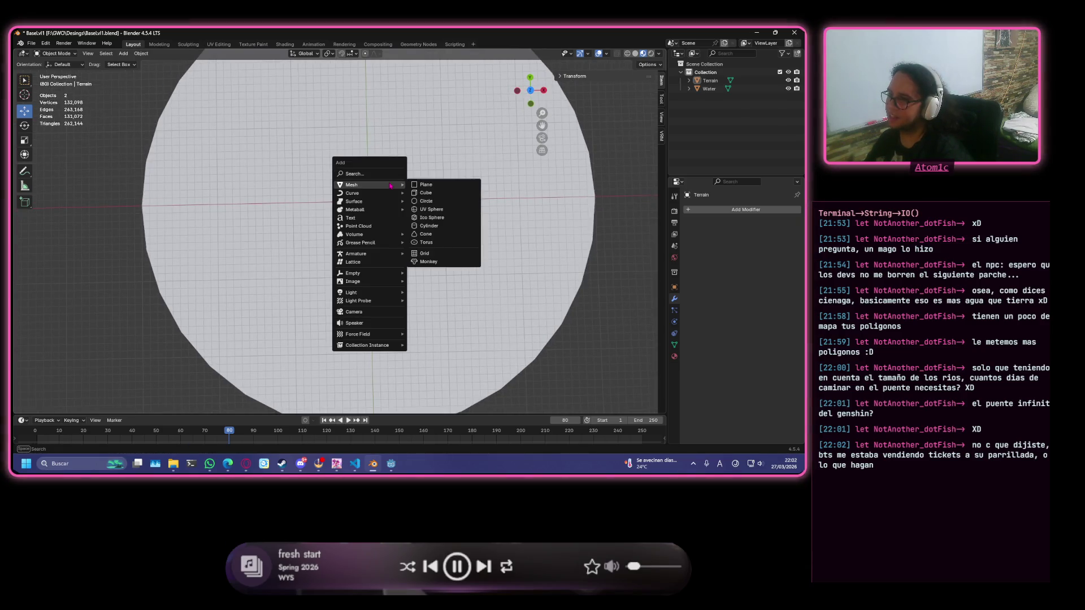
click(431, 201)
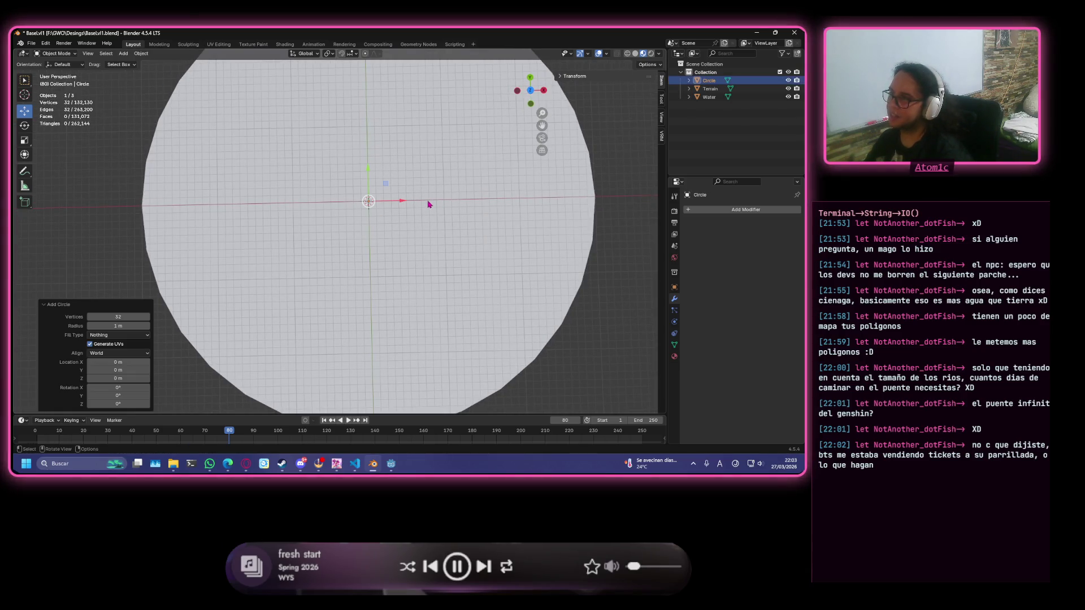
scroll(428, 204, up, 3)
key(s)
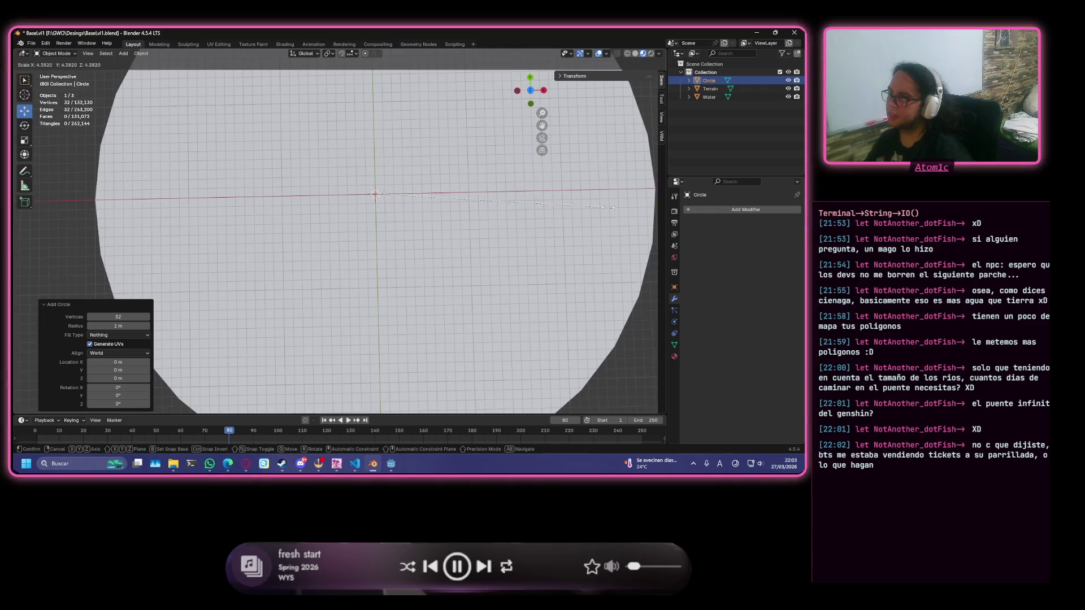
click(245, 146)
Raise the circle to Z 10.372 m above the terrain, shrink it, and enter Edit Mode.
scroll(407, 141, down, 3)
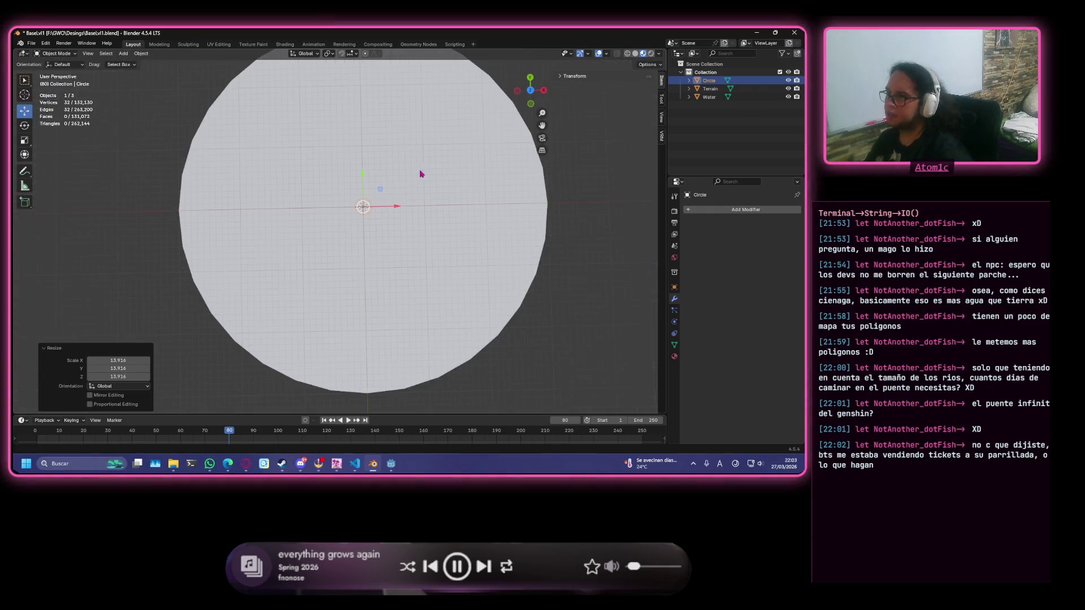
mouse_move(368, 199)
middle_down()
mouse_move(395, 177)
mouse_move(372, 132)
middle_up()
drag(352, 139, 351, 120)
middle_drag(352, 119, 393, 177)
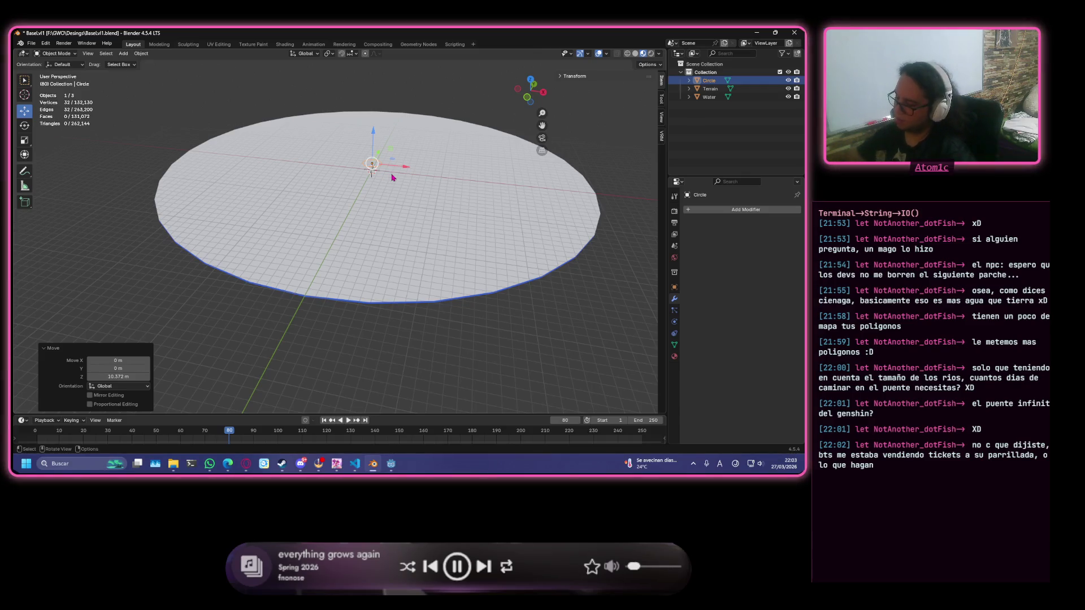
key(KP_7)
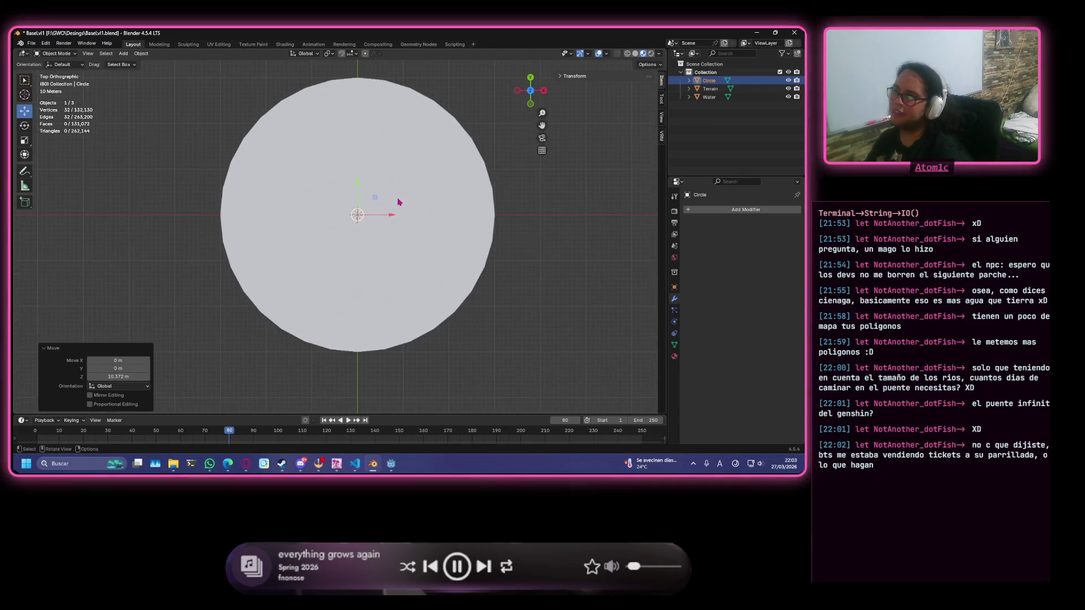
key(s)
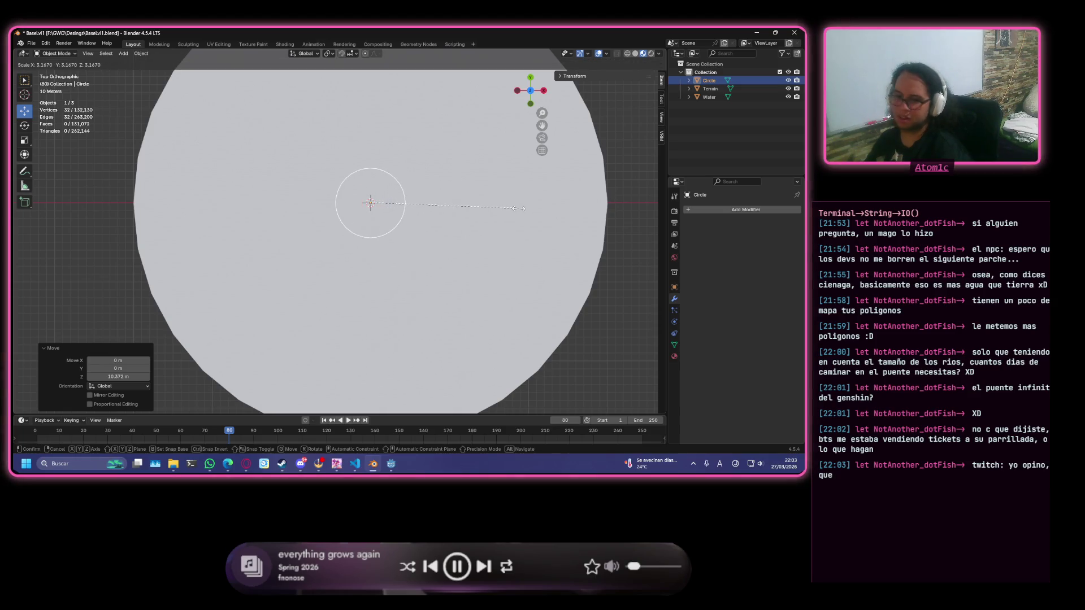
click(501, 208)
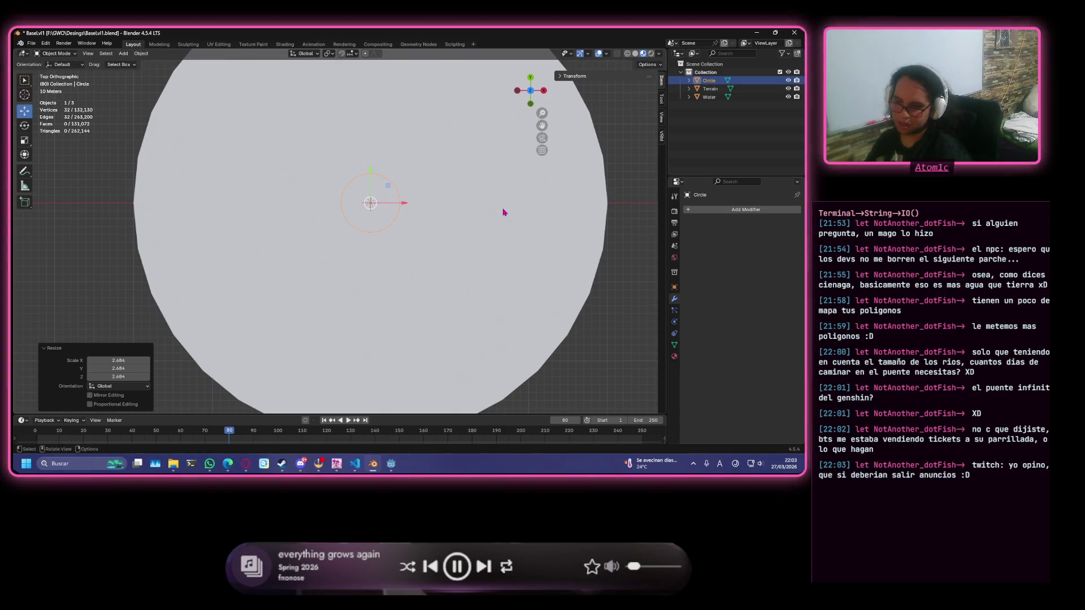
key(Tab)
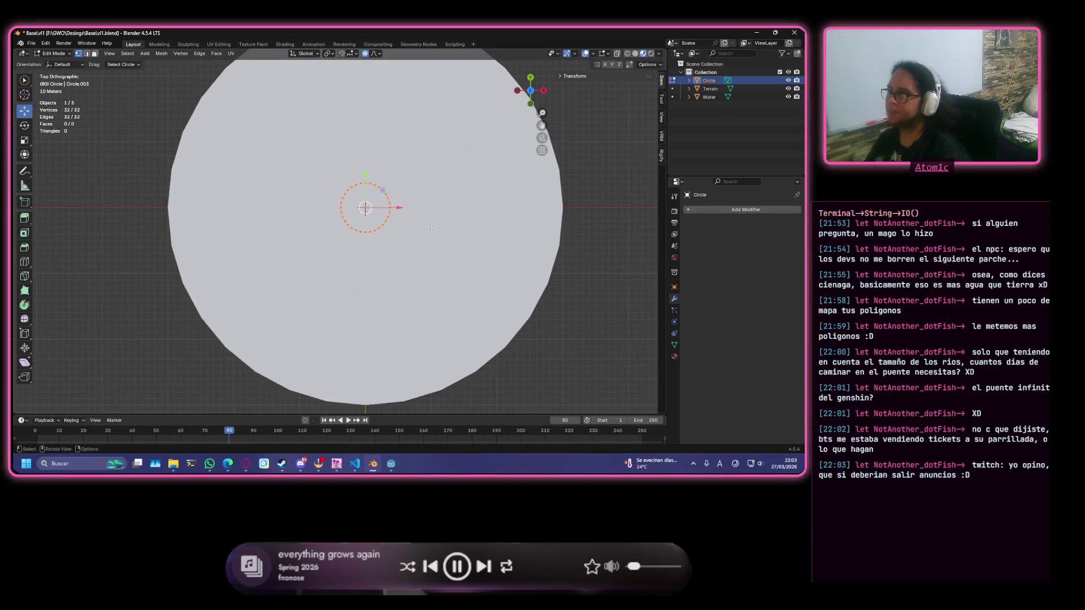
Scale the circle's vertices by 1.360 with smooth proportional editing of size 9.850.
scroll(407, 221, down, 2)
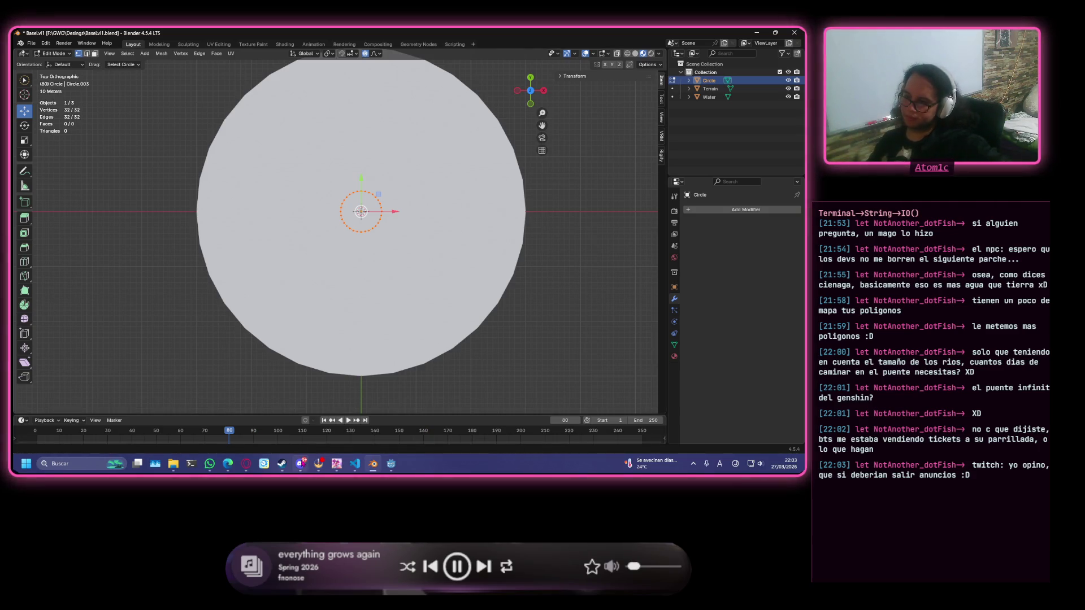
scroll(413, 205, up, 3)
scroll(413, 205, down, 1)
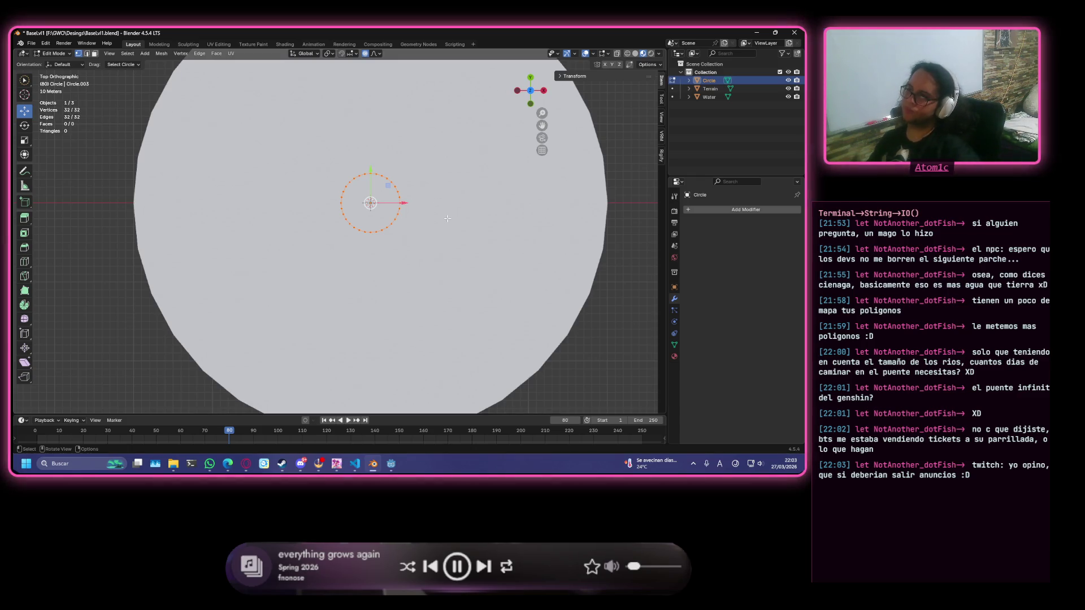
key(s)
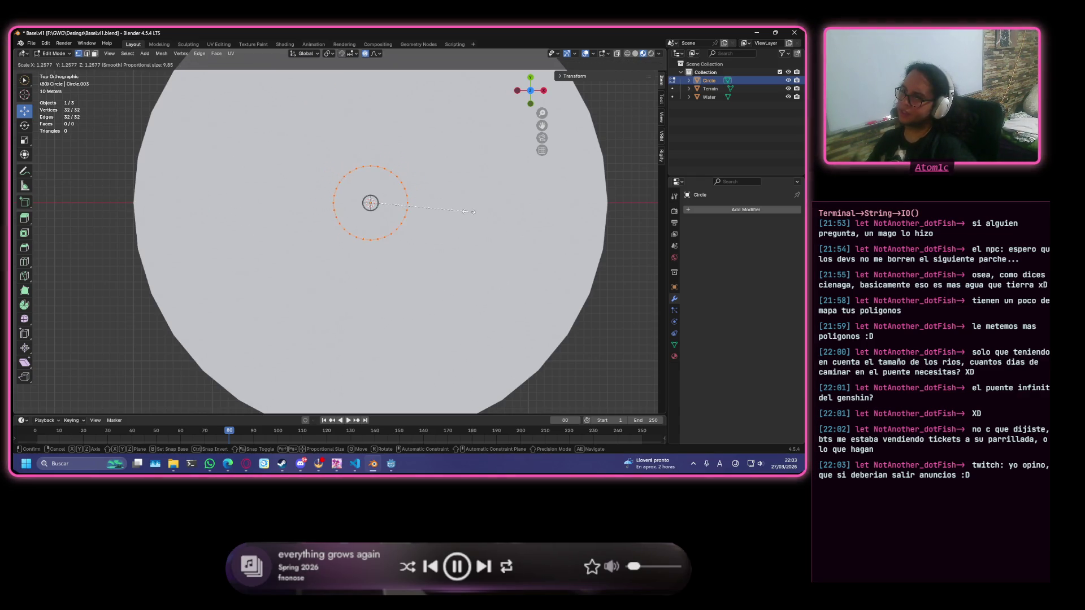
click(478, 214)
Return to top view and drag the circle's vertices toward the terrain's lower left.
scroll(386, 222, up, 1)
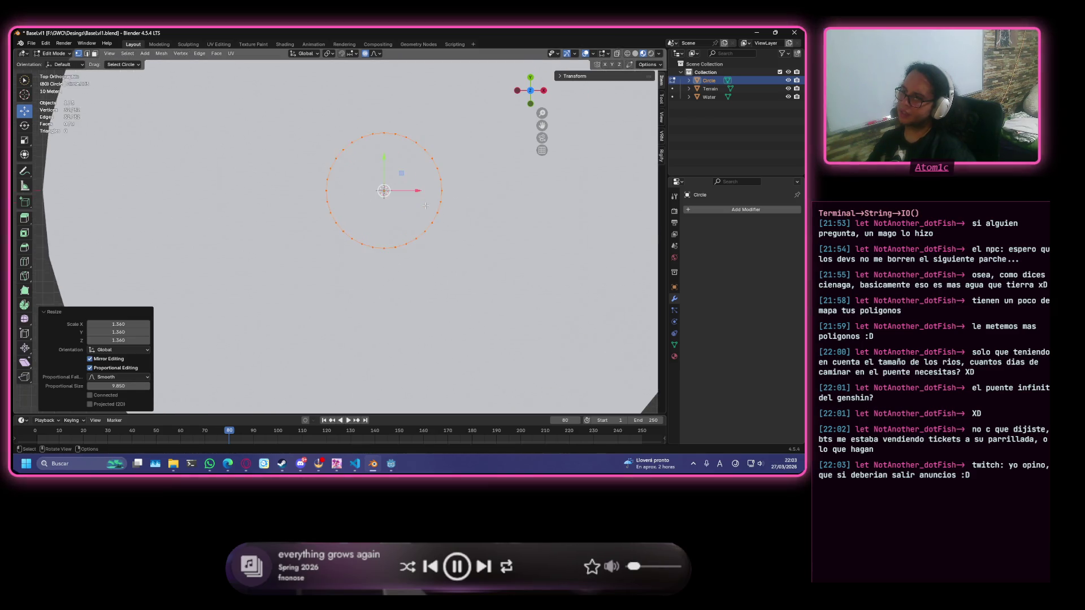
scroll(387, 222, down, 1)
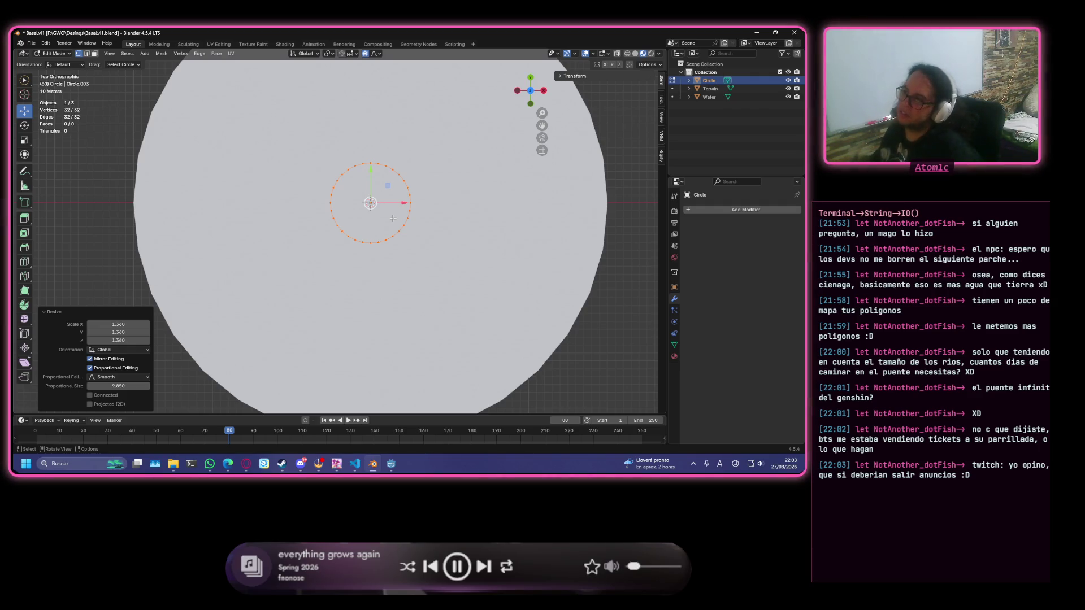
scroll(394, 222, down, 1)
scroll(397, 231, up, 2)
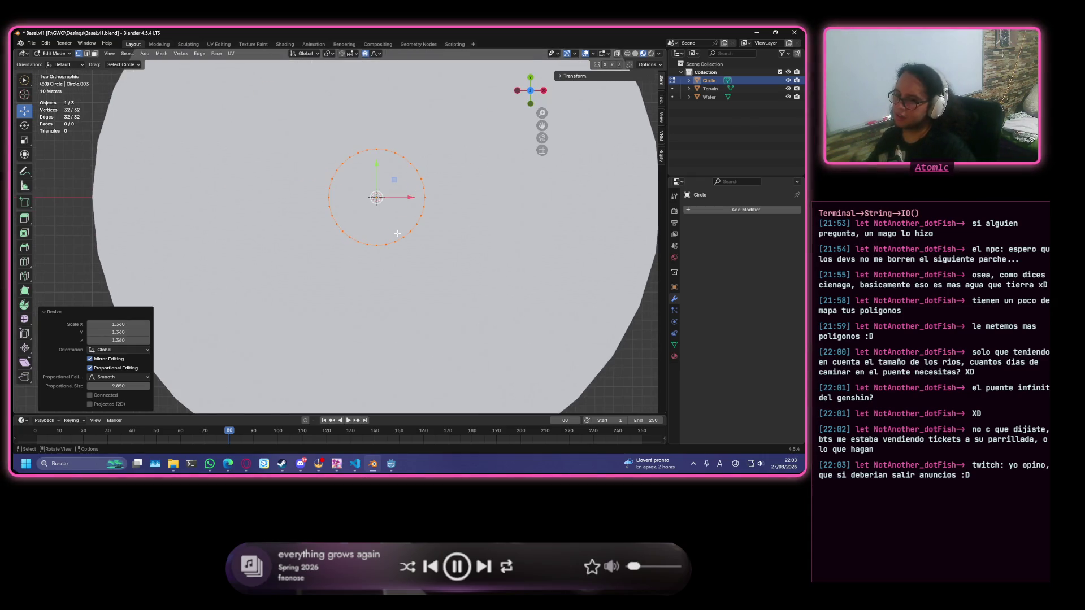
mouse_move(396, 250)
middle_down()
mouse_move(360, 206)
mouse_move(423, 238)
mouse_move(368, 182)
middle_up()
key(KP_7)
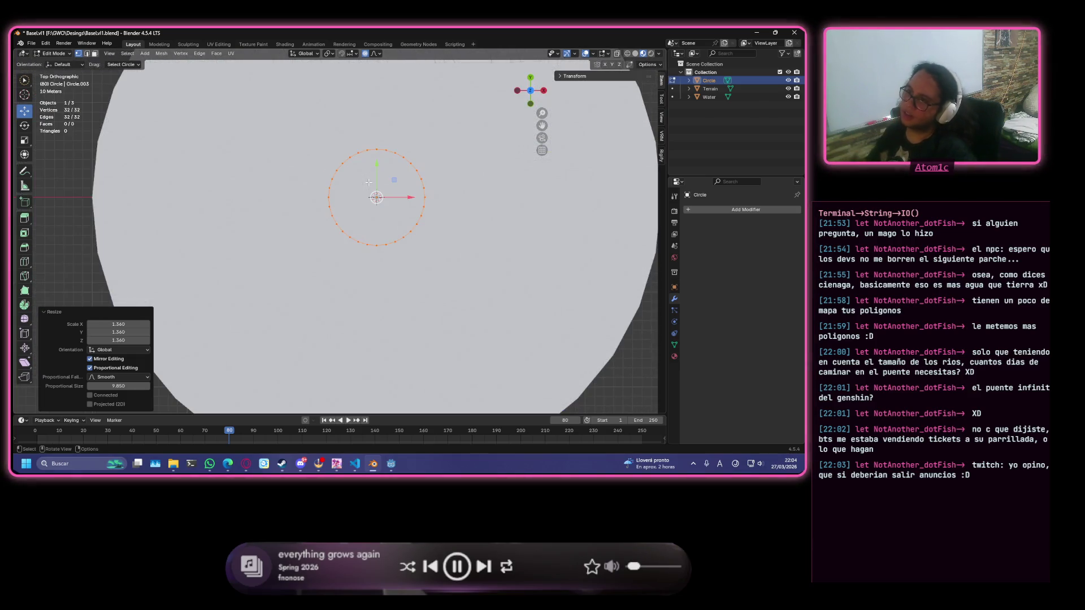
scroll(399, 169, down, 4)
scroll(399, 170, up, 5)
mouse_move(389, 192)
middle_down()
mouse_move(414, 195)
mouse_move(411, 206)
middle_up()
scroll(410, 205, down, 1)
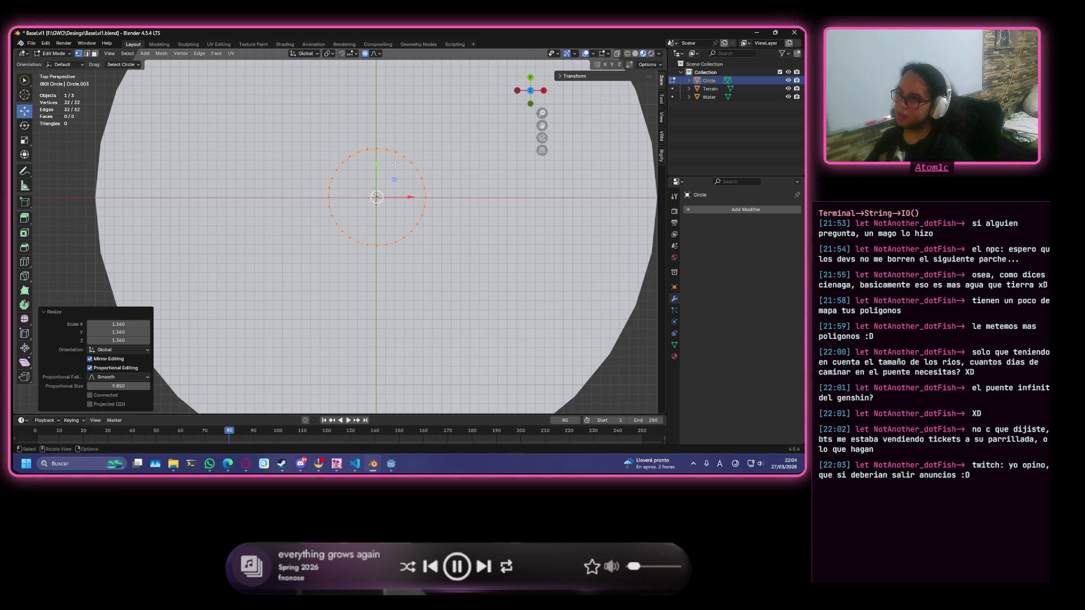
mouse_move(394, 179)
mouse_down()
mouse_move(286, 237)
mouse_move(236, 282)
mouse_up()
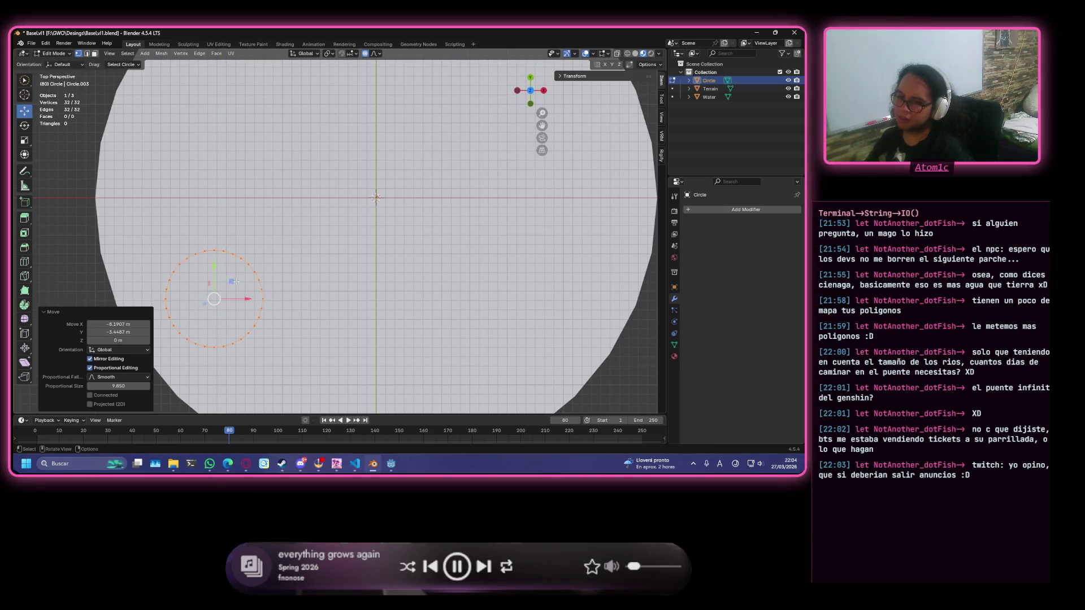
Shift the circle's vertices up-right with proportional falloff, then make a second move to set the final position.
scroll(271, 272, down, 1)
scroll(280, 272, up, 2)
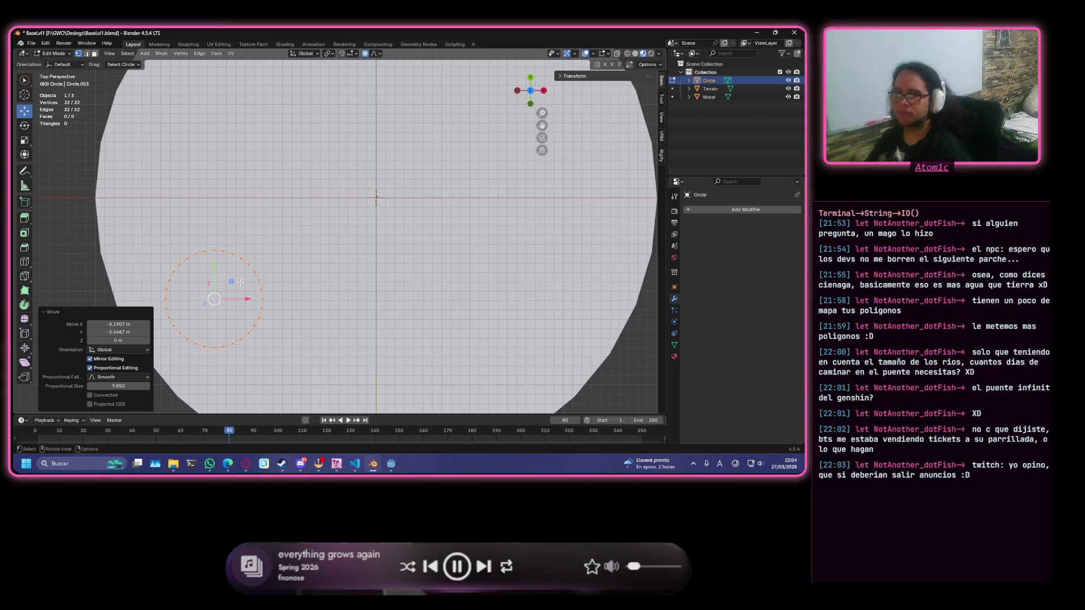
mouse_move(235, 286)
mouse_down()
mouse_move(333, 266)
mouse_move(373, 243)
mouse_move(399, 181)
mouse_up()
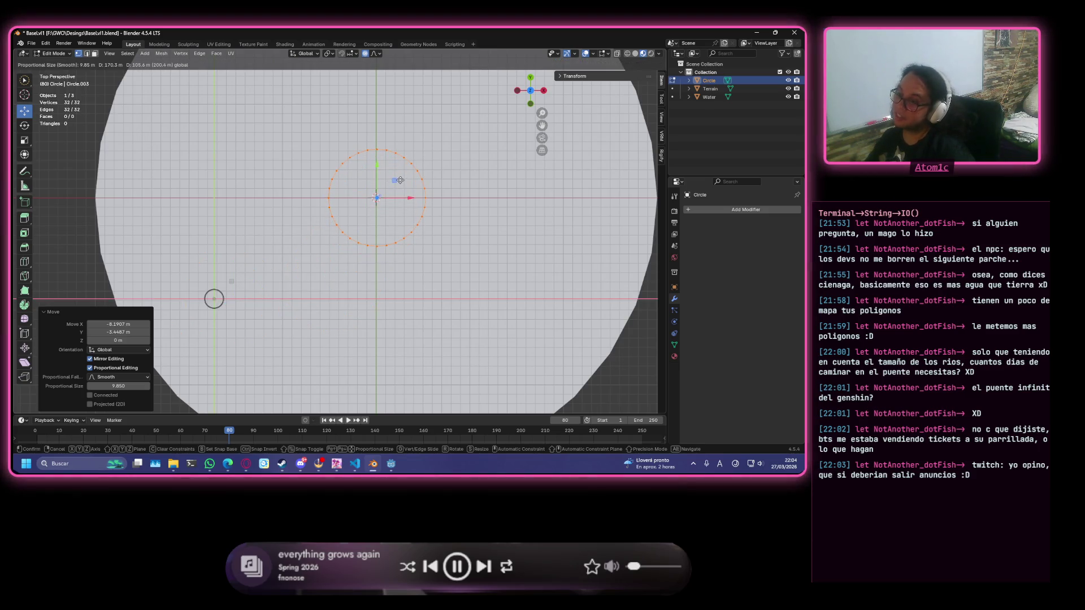
click(400, 180)
key(g)
click(382, 196)
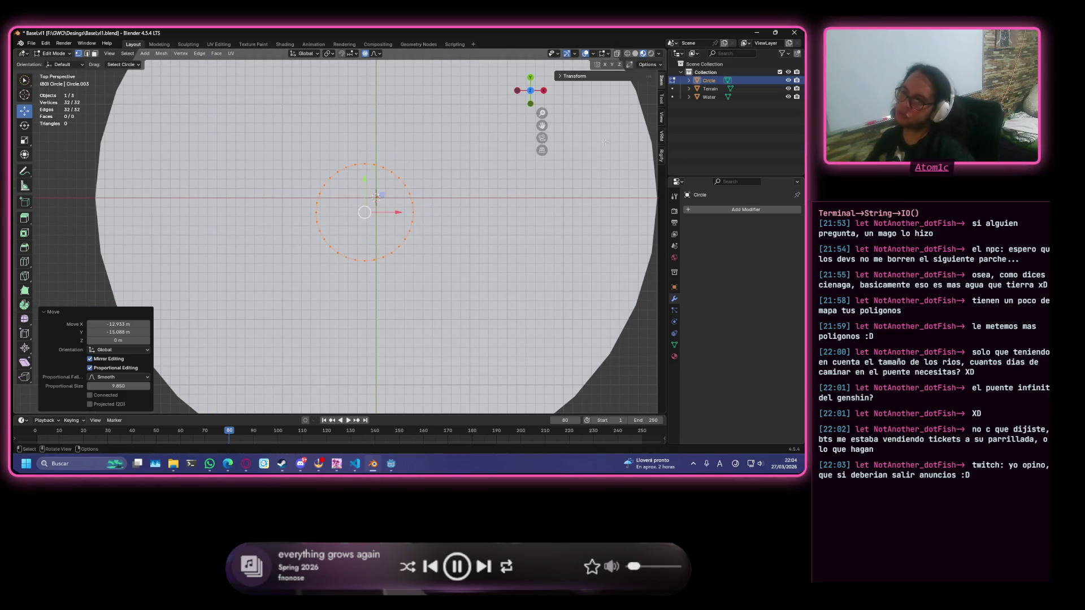
scroll(520, 169, down, 3)
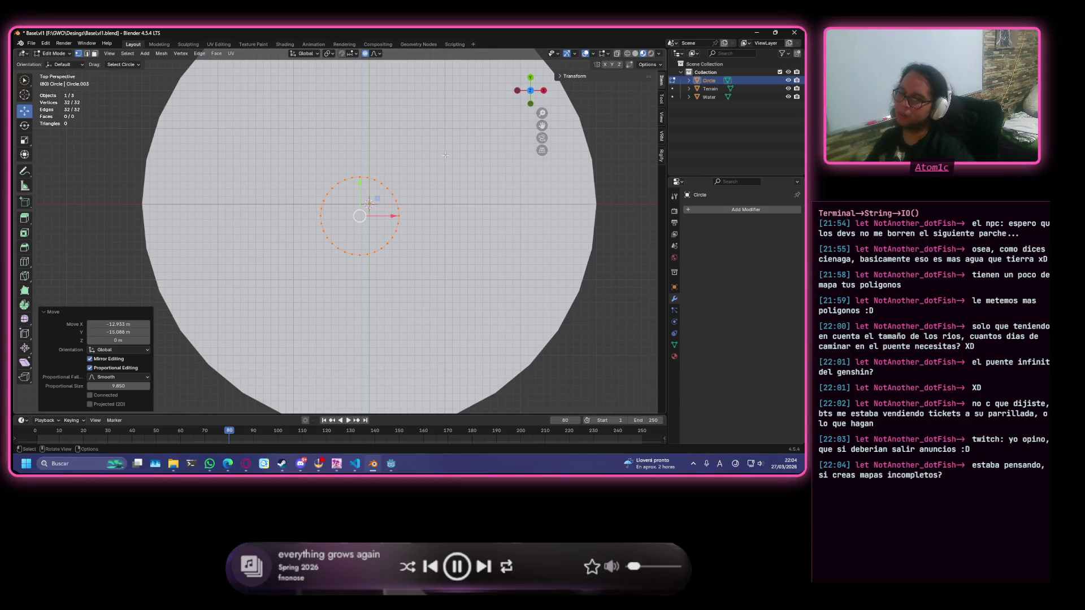
scroll(446, 155, down, 3)
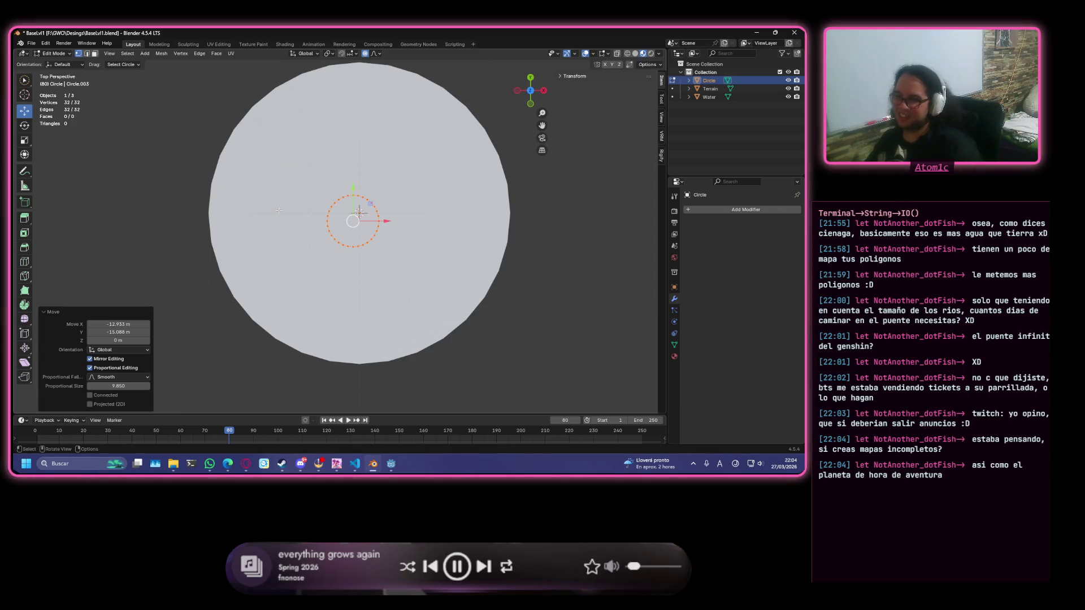
scroll(492, 187, up, 3)
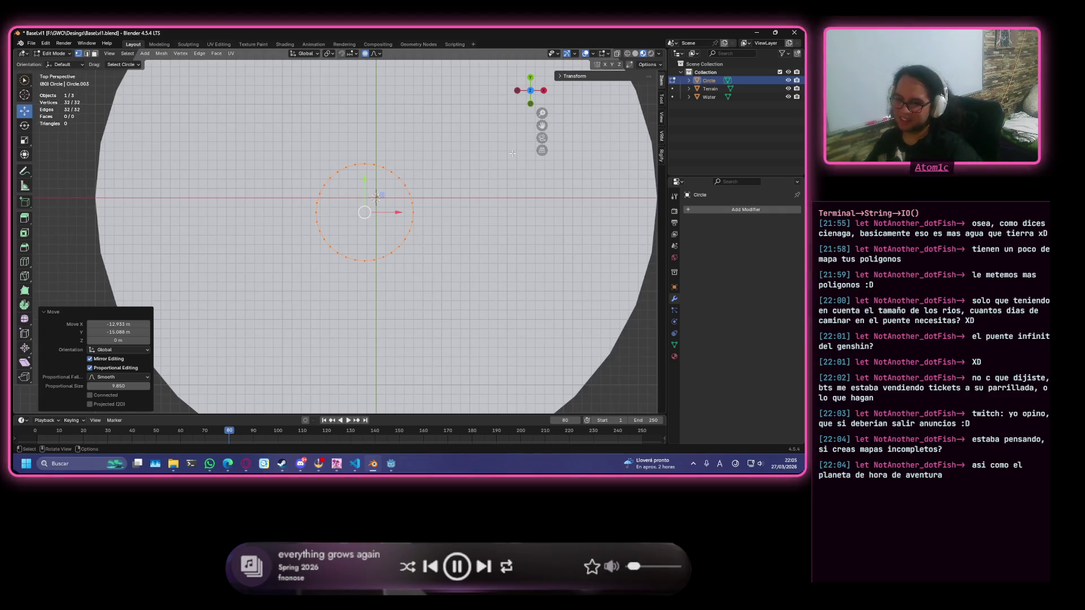
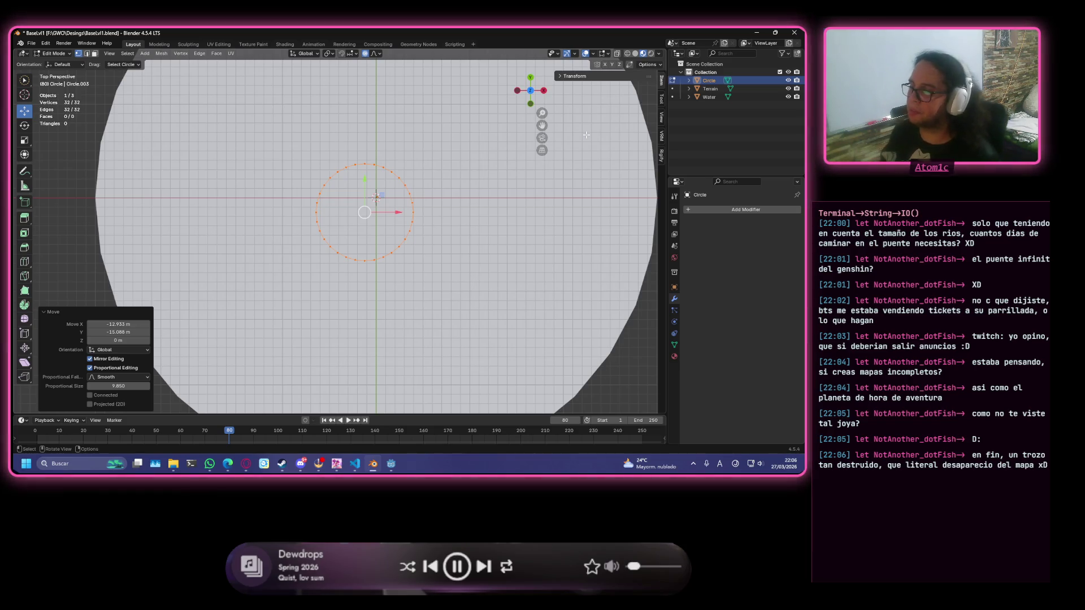
Orbit down from the top view to a low side view of the terrain disc.
middle_drag(531, 187, 475, 136)
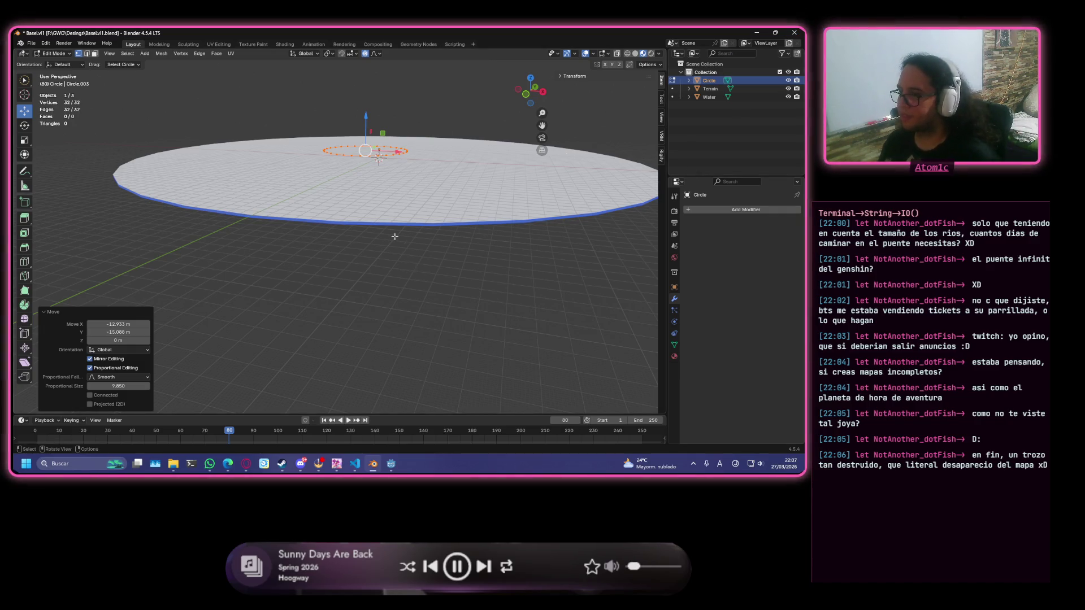
Zoom in on the small circle and orbit to a higher oblique angle over it.
scroll(393, 238, up, 1)
scroll(392, 237, up, 1)
mouse_move(394, 232)
middle_down()
mouse_move(328, 283)
mouse_move(291, 246)
mouse_move(321, 221)
mouse_move(419, 248)
mouse_move(442, 177)
middle_up()
scroll(440, 178, up, 1)
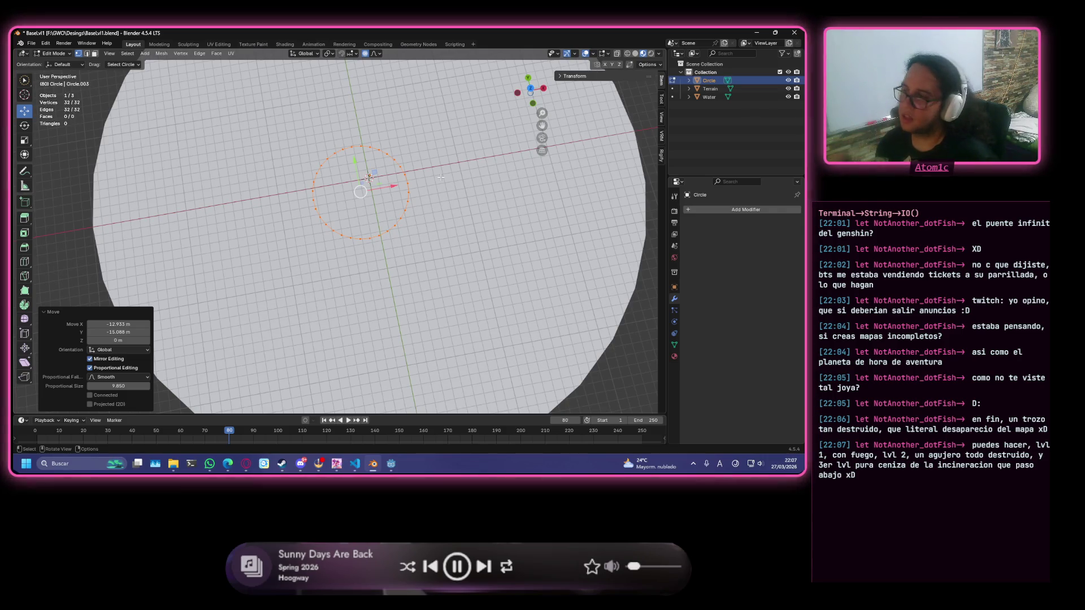
scroll(391, 169, up, 2)
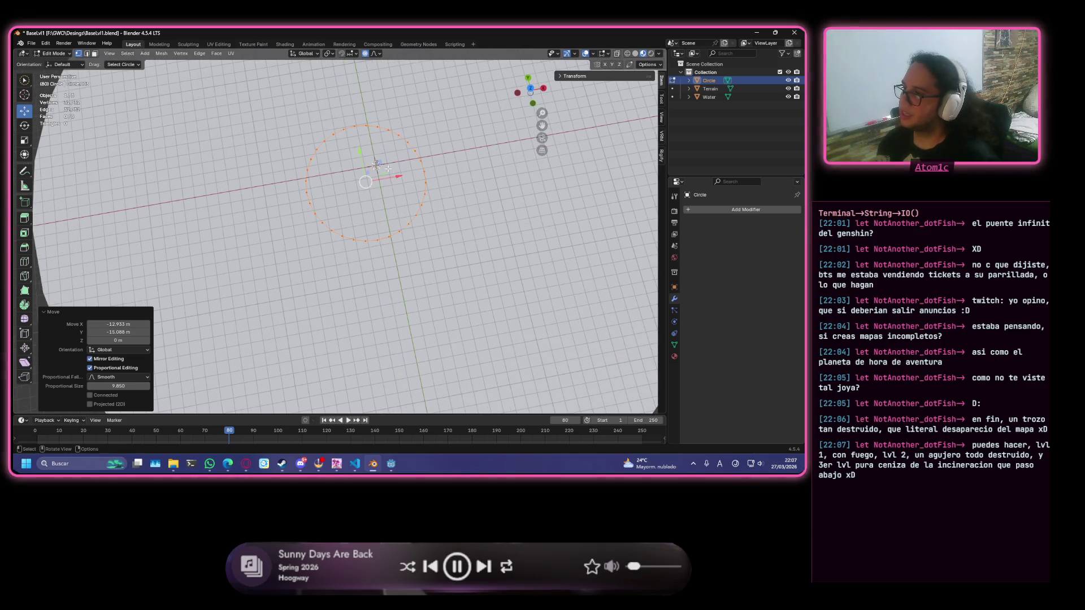
mouse_move(386, 164)
middle_down()
mouse_move(355, 152)
mouse_move(368, 157)
middle_up()
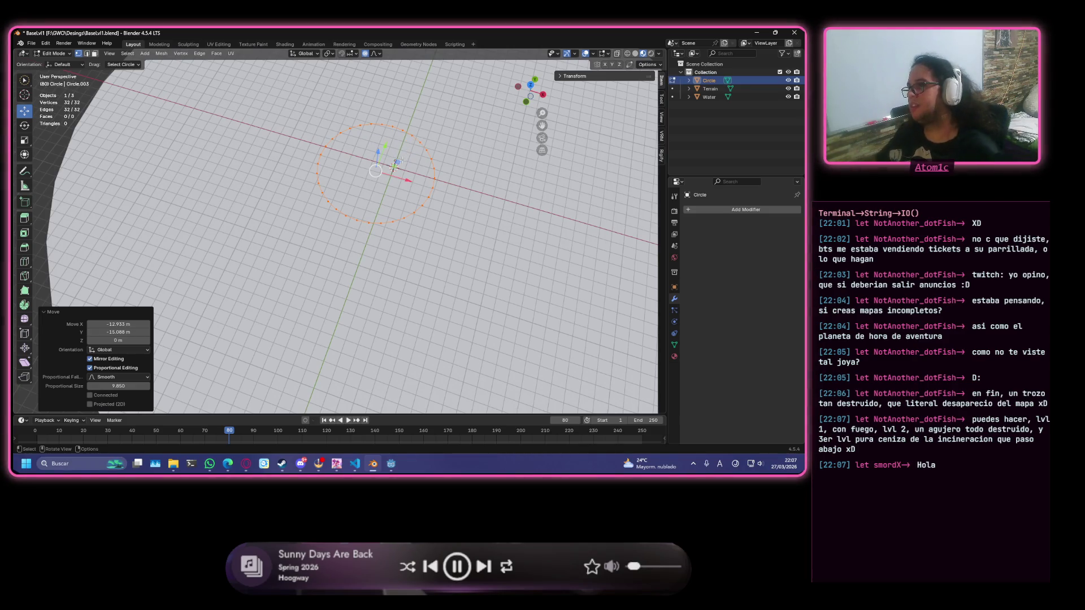
Orbit around the small circle and tilt to look across the disc toward the horizon.
scroll(488, 143, down, 2)
scroll(488, 144, up, 3)
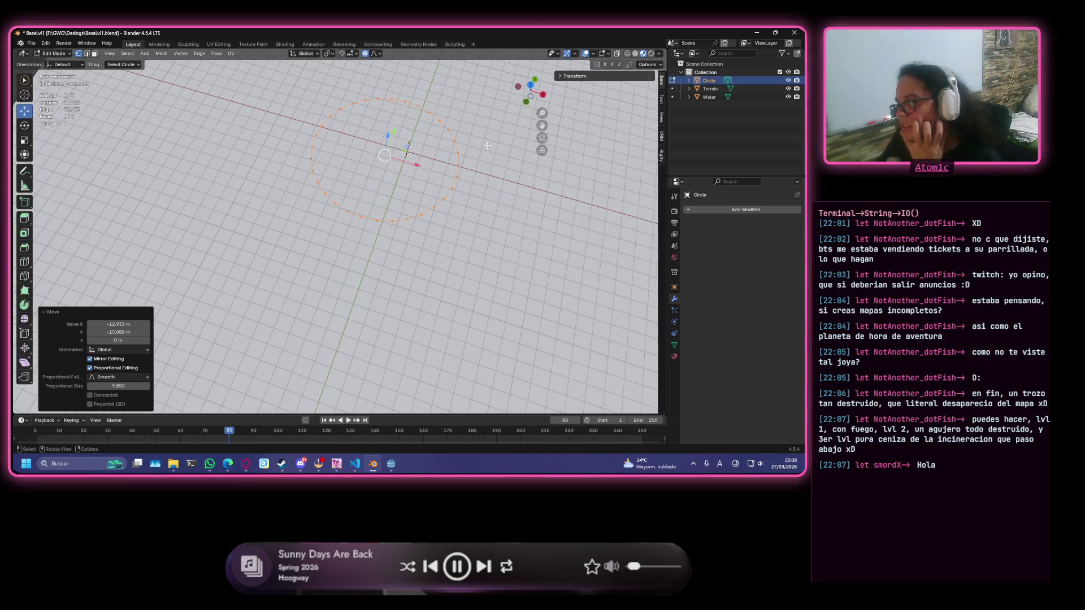
mouse_move(488, 146)
middle_down()
mouse_move(445, 121)
mouse_move(425, 136)
middle_up()
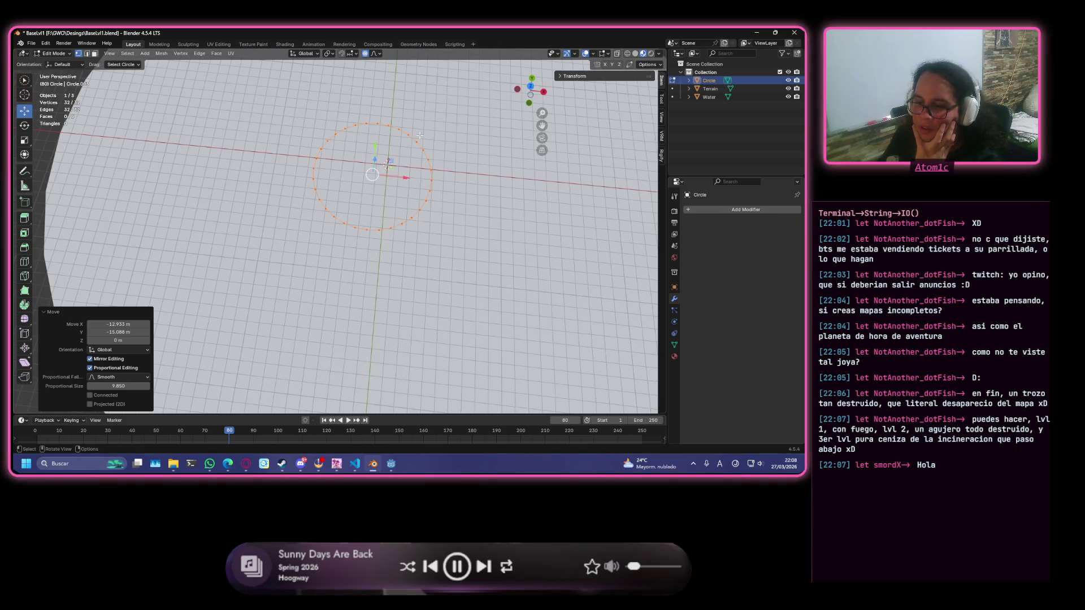
middle_drag(468, 161, 97, 174)
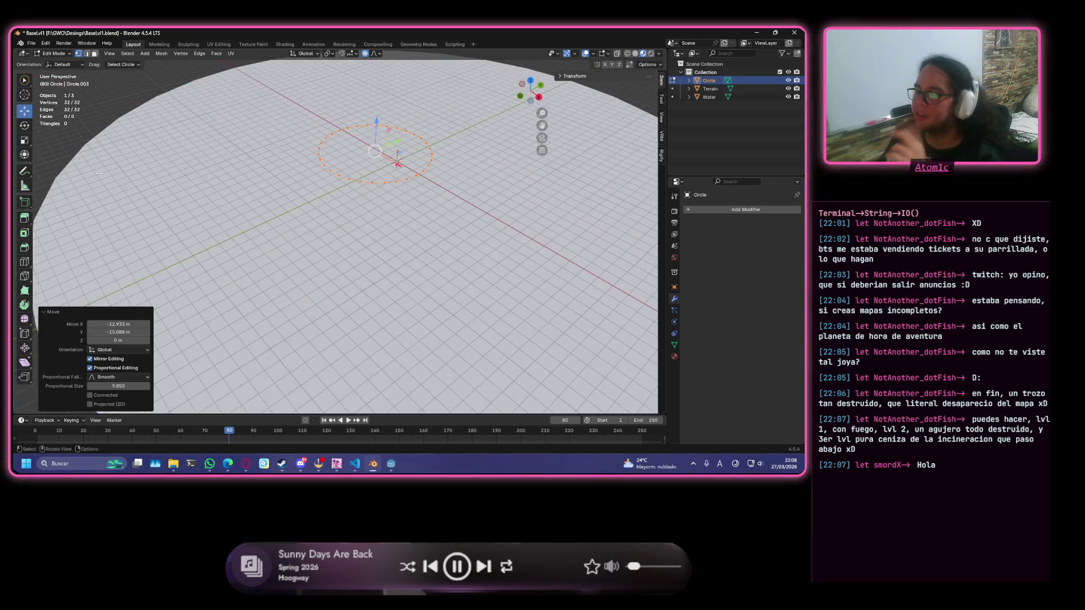